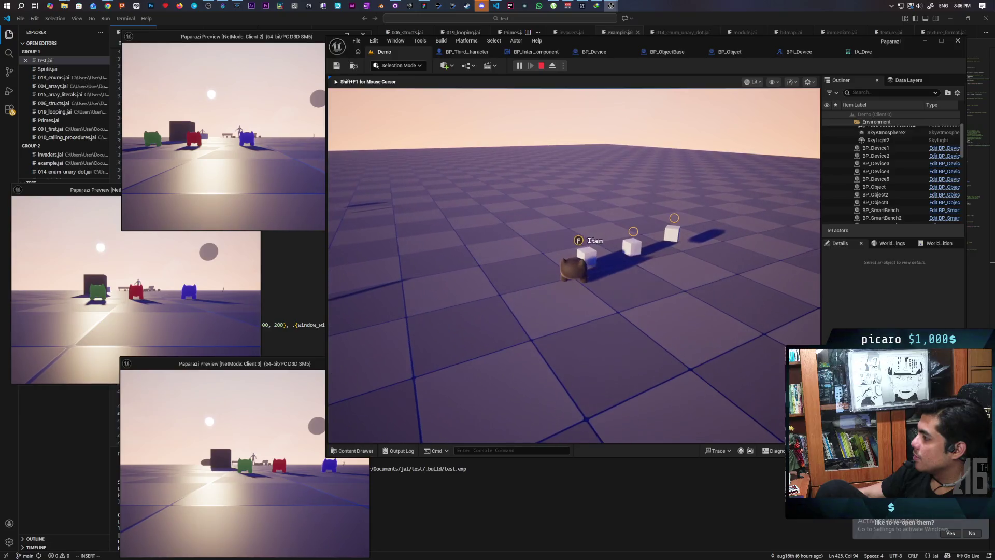
Walk the character to and from the pickup cubes and toward the coloured players, watching for the F Item prompt.
key("s")
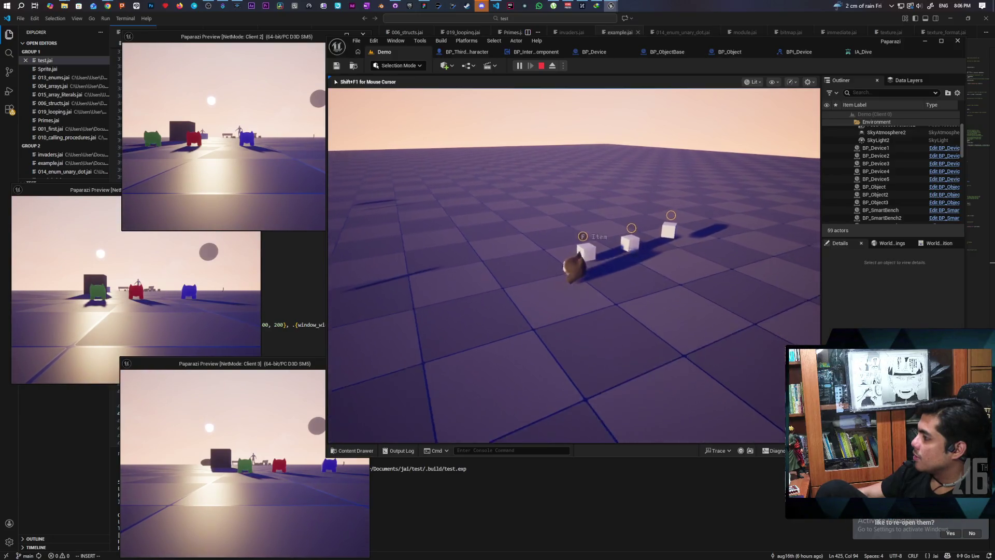
key("w")
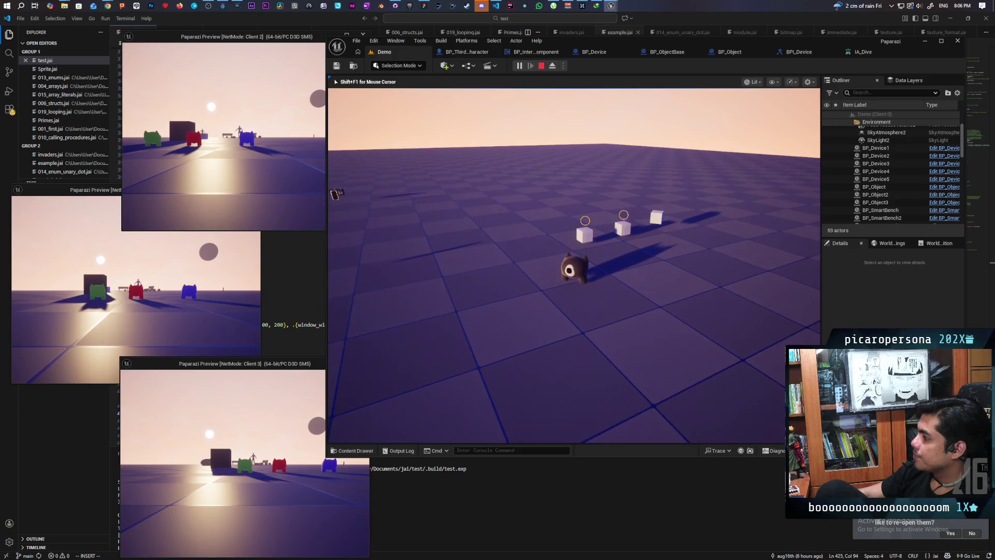
key("s")
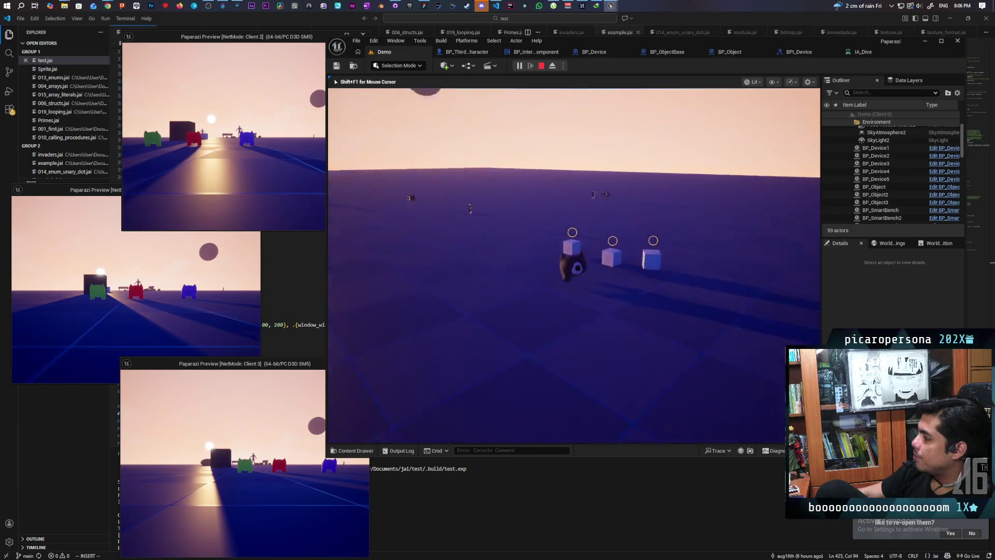
key("a")
key("s")
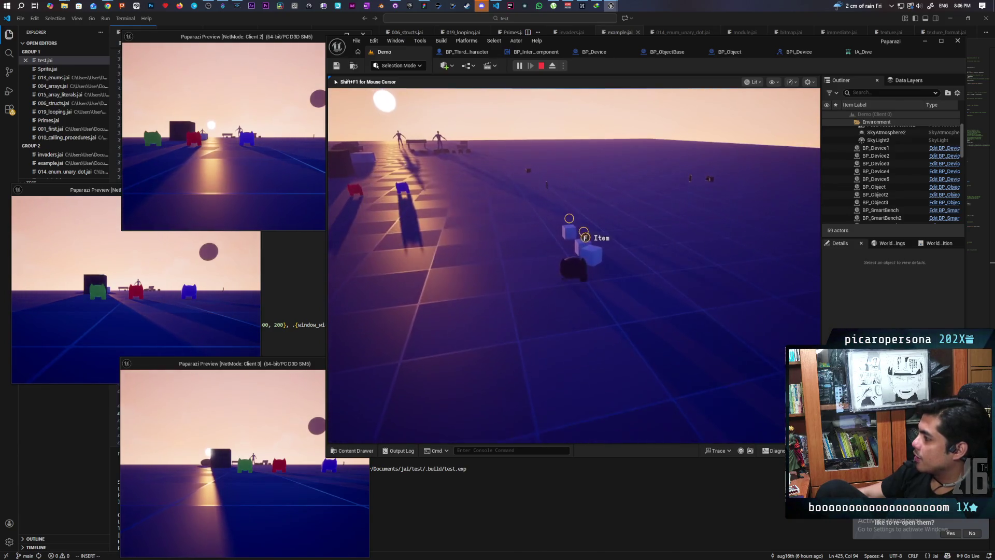
key("a")
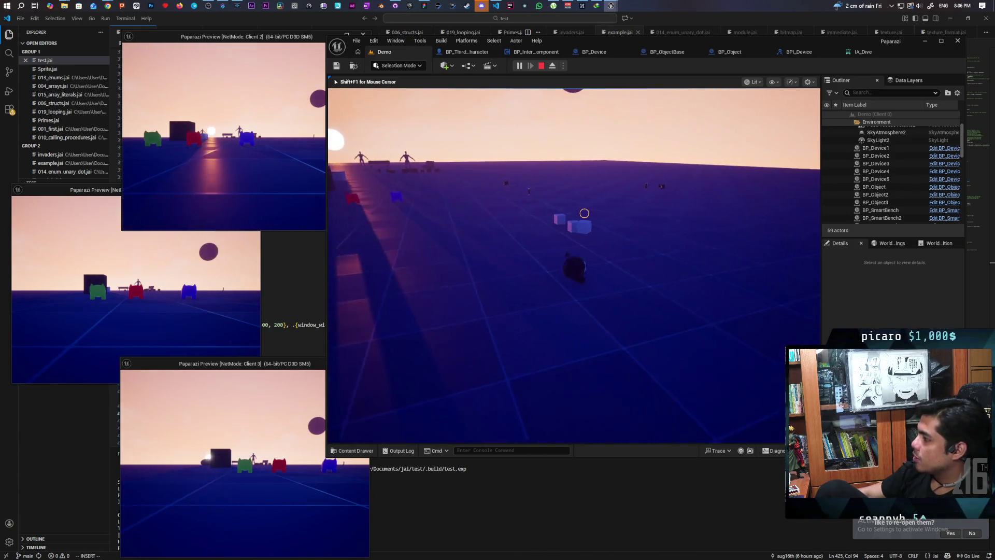
key("a")
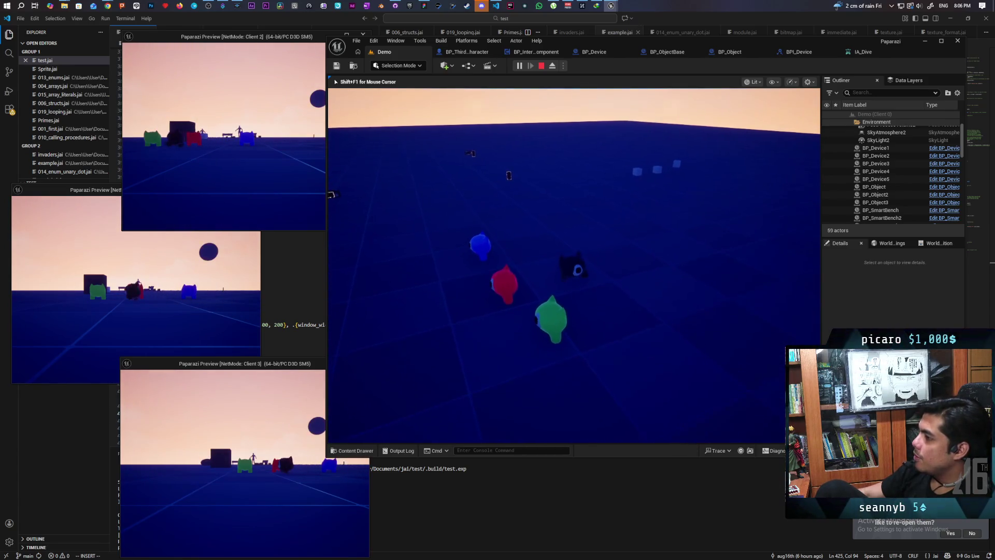
key("s")
key("w")
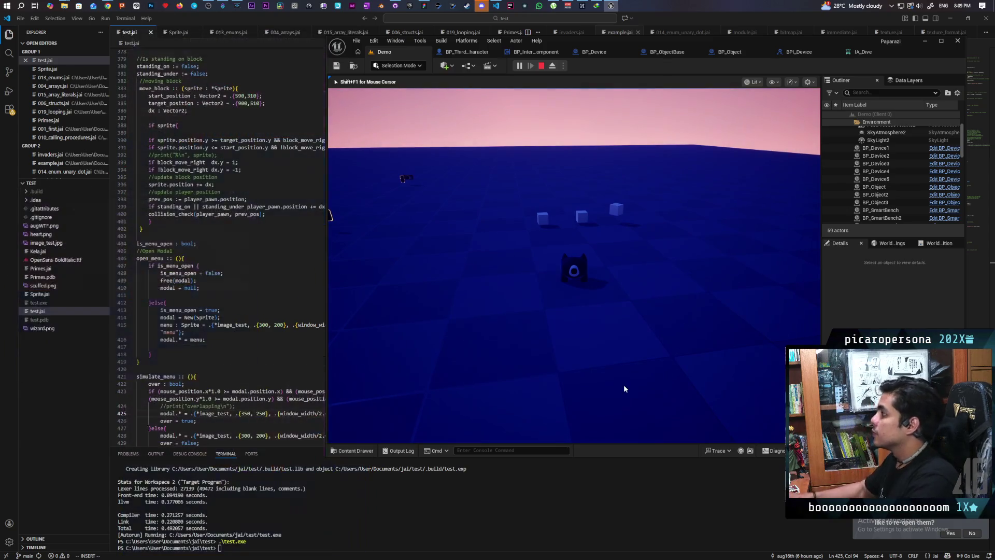
Press Esc to end Play In Editor.
key("Escape")
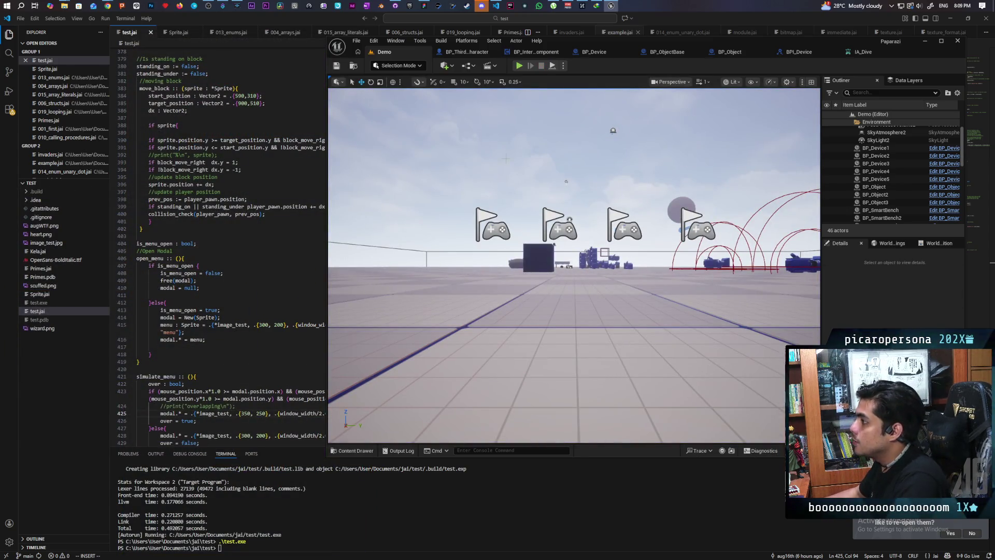
Inspect the Widget component's details in BP_ObjectBase, then open WB_InteractPrompt from the Interact folder.
left_click(666, 52)
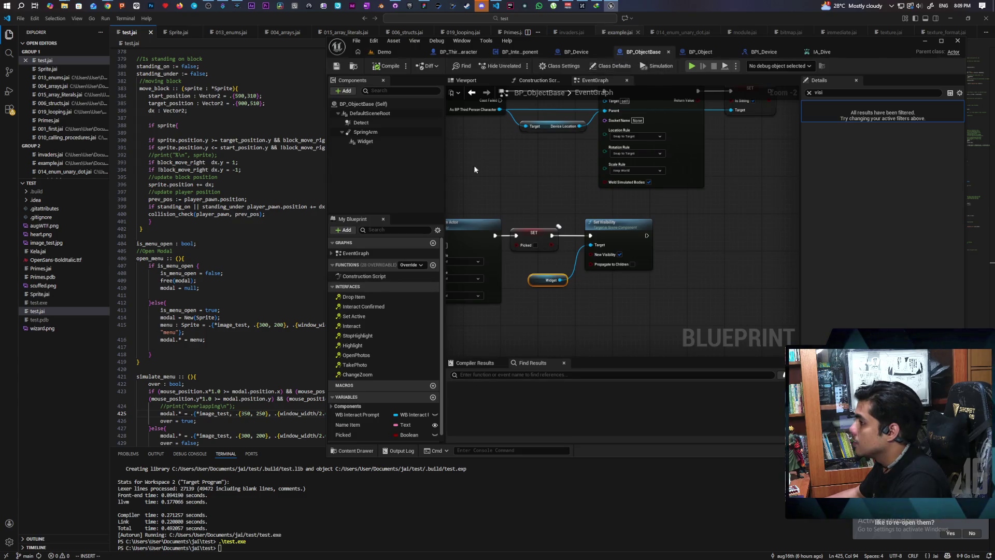
left_click(809, 92)
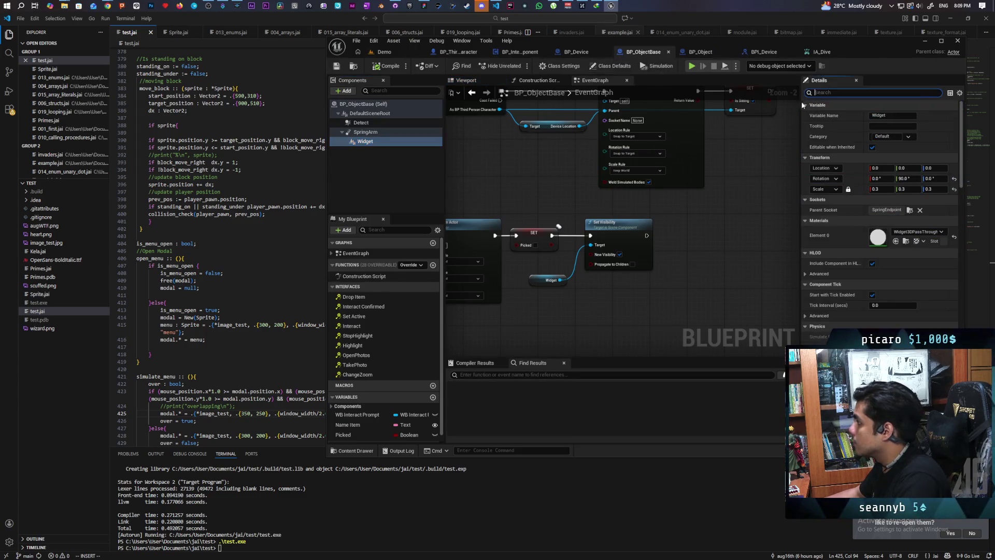
left_click(365, 141)
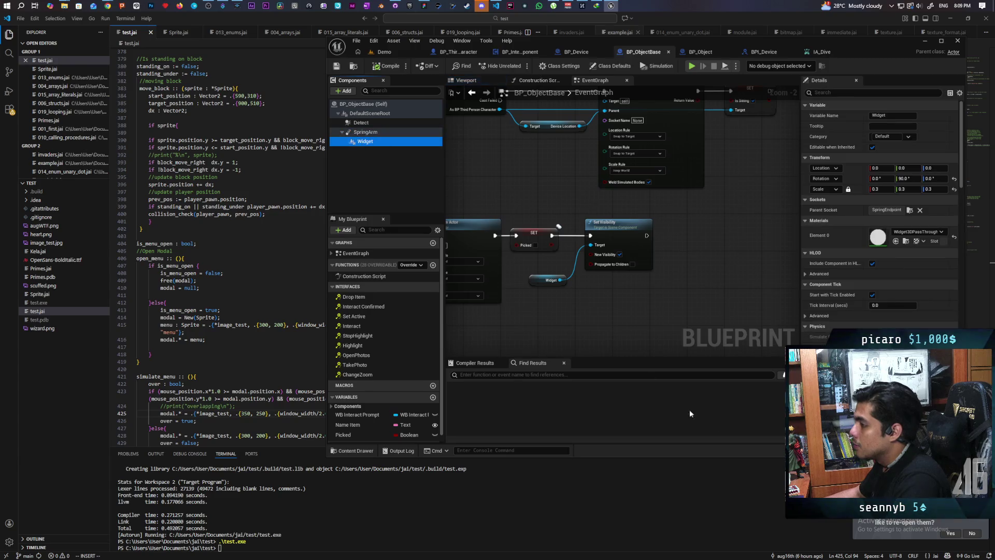
scroll(836, 322, "down", 10)
scroll(835, 322, "down", 10)
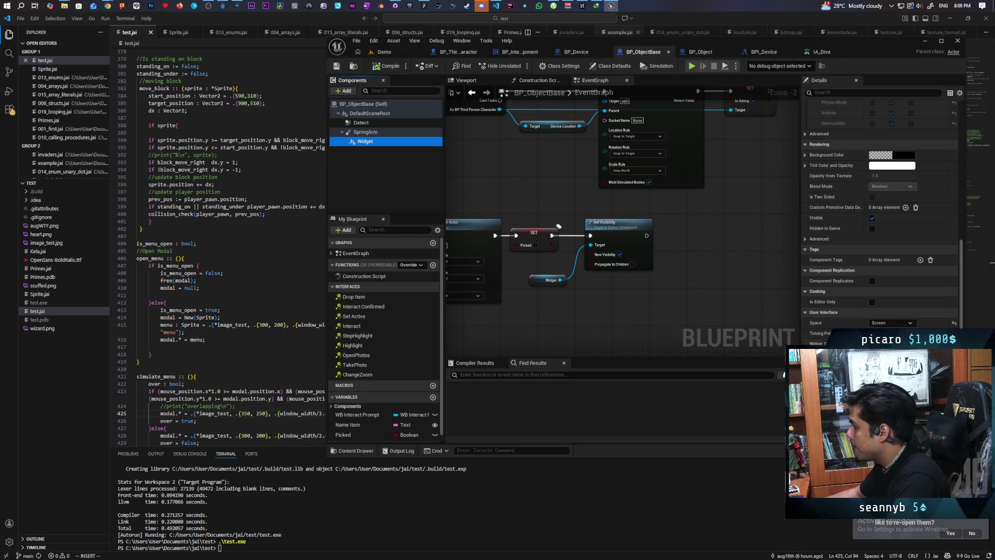
key("ctrl+space")
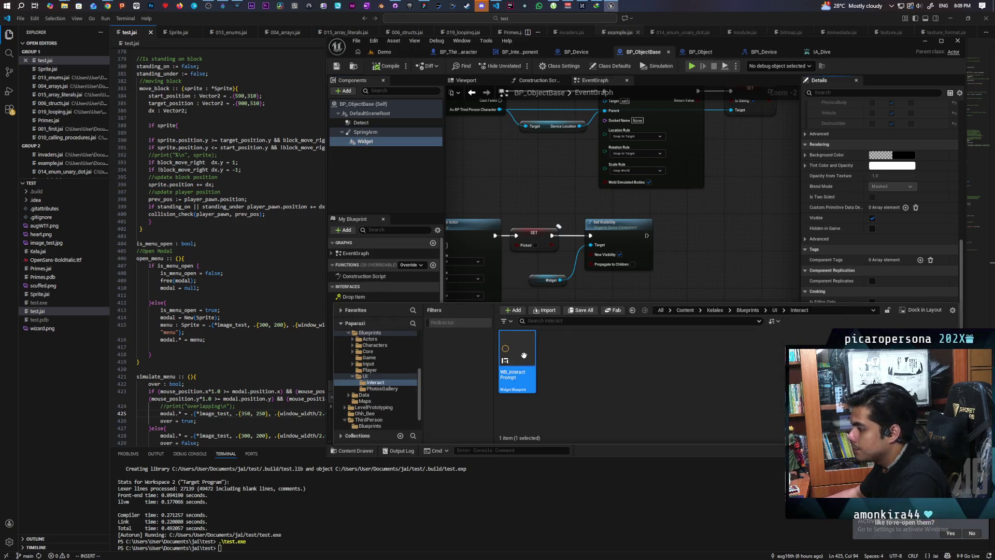
key("Return")
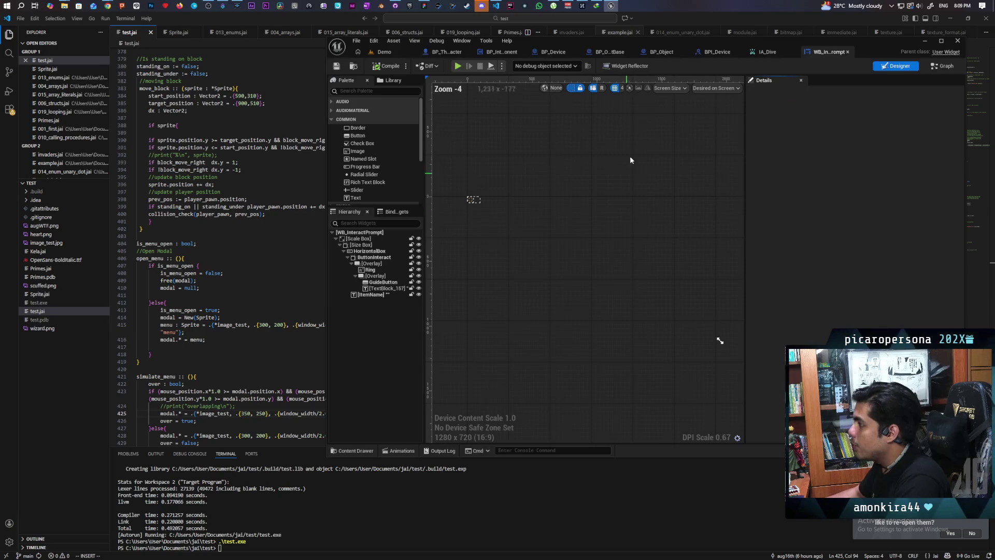
Maximize the WB_InteractPrompt editor and centre the prompt widget on the canvas.
double_click(877, 47)
scroll(329, 220, "up", 6)
scroll(324, 221, "up", 6)
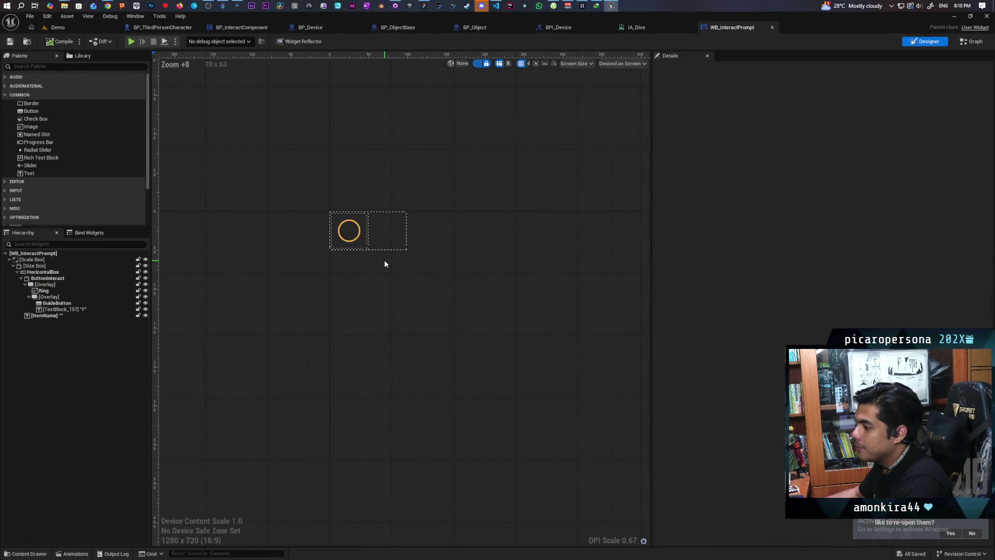
left_click_drag(363, 275, 362, 296)
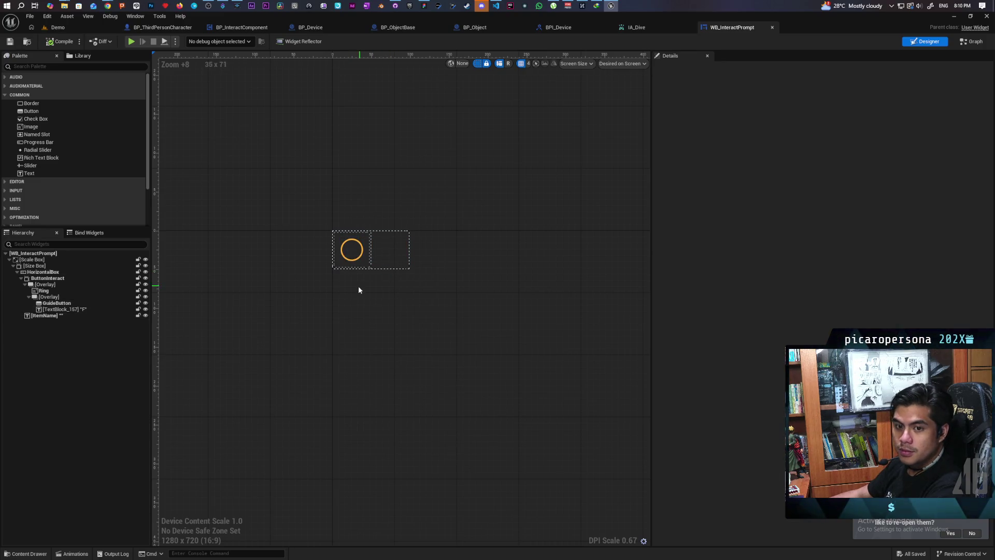
Check the sizes of GuideButton, the Overlay, Ring, HorizontalBox and ButtonInteract in the Hierarchy.
left_click(345, 255)
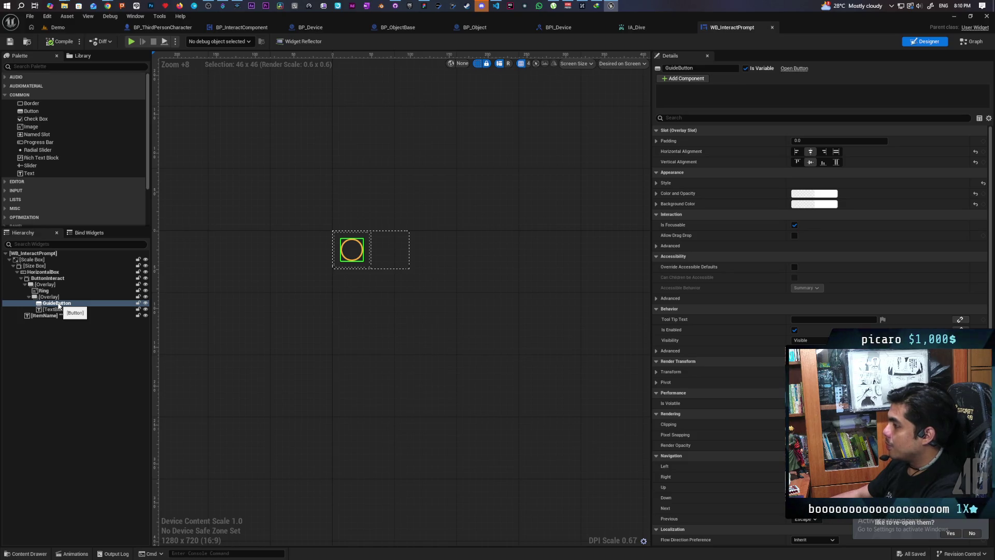
left_click(51, 297)
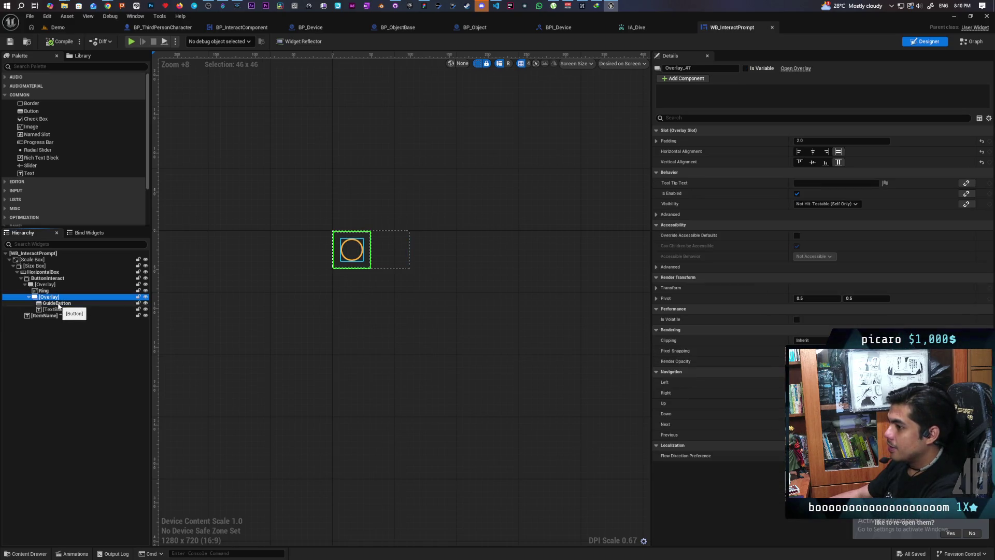
left_click(50, 292)
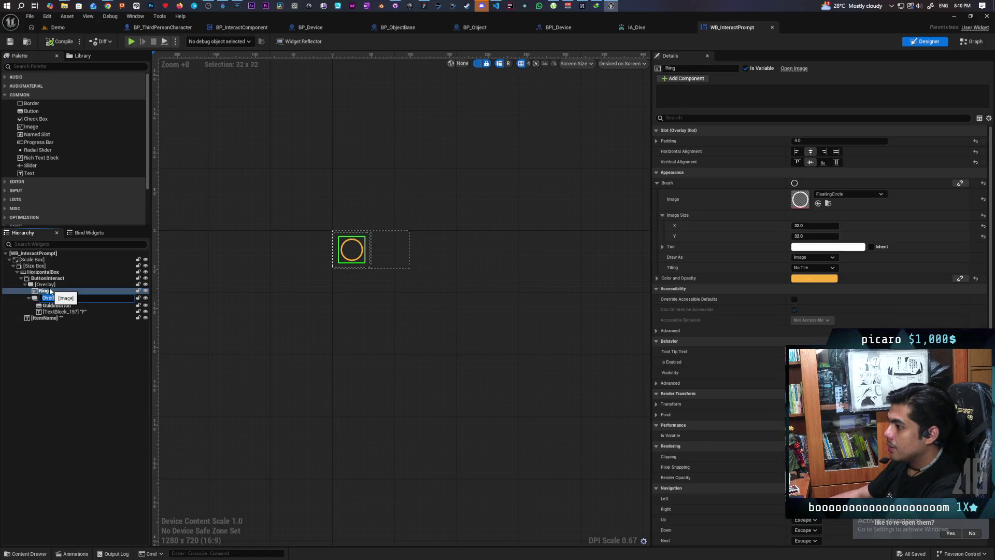
left_click(49, 292)
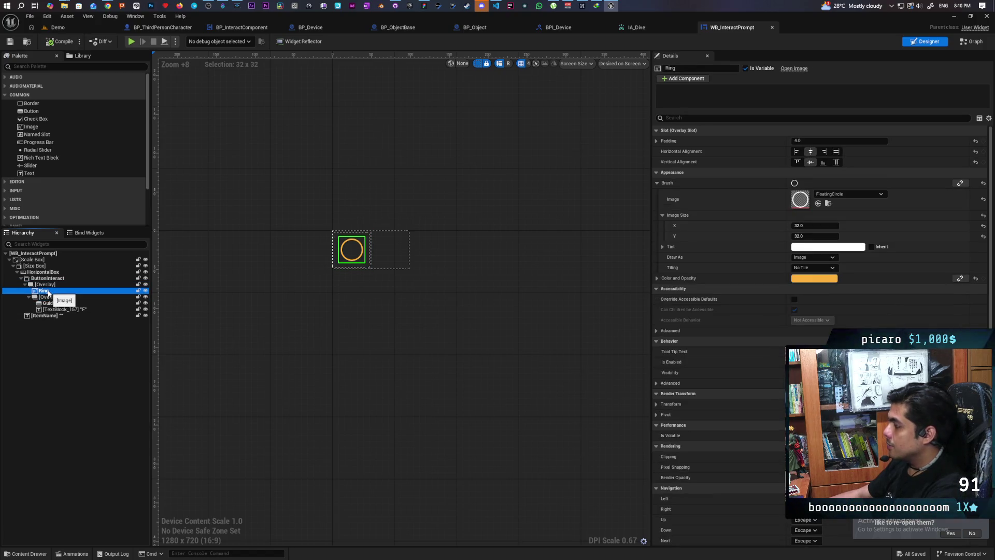
left_click(50, 284)
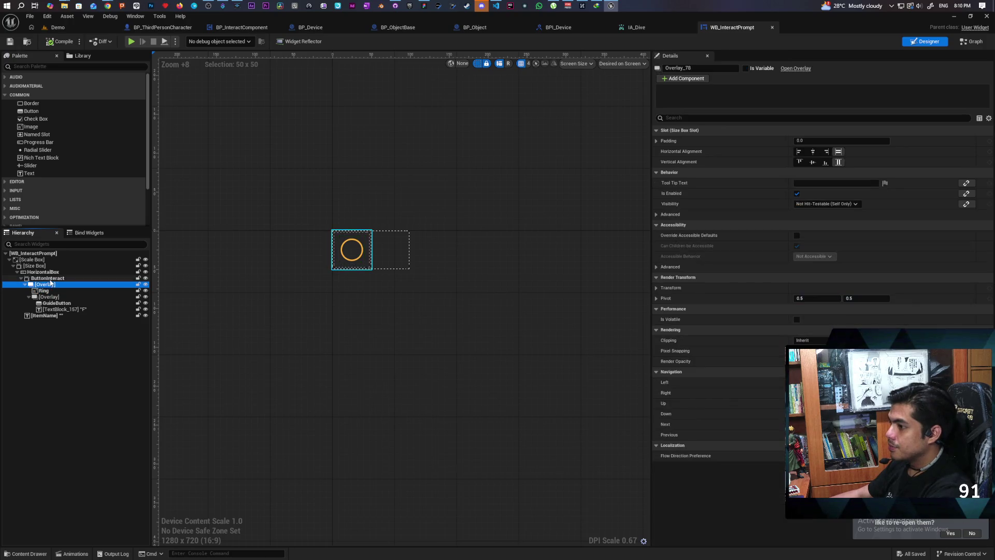
left_click(52, 278)
left_click(44, 272)
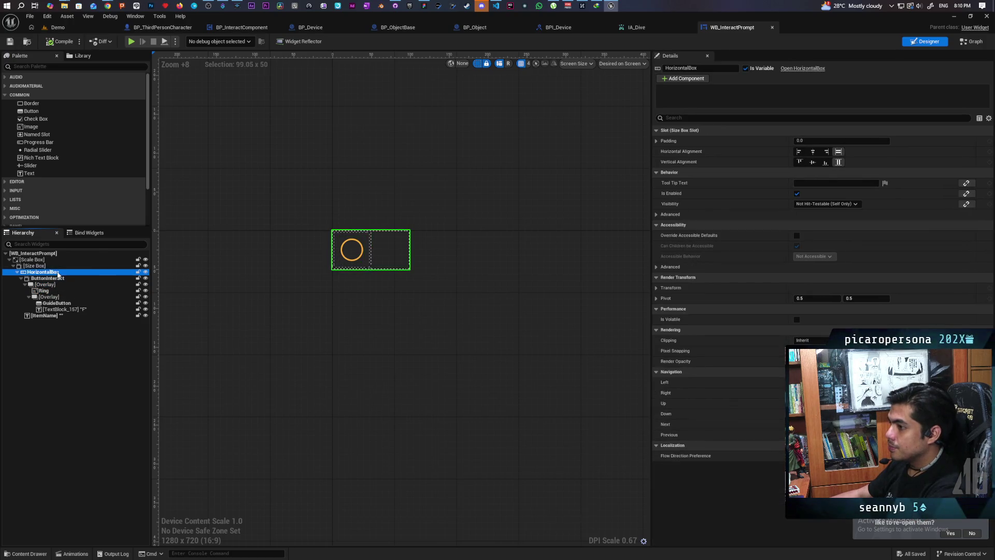
left_click(49, 278)
Show the prompt widget's animations in the Animations drawer.
left_click(41, 553)
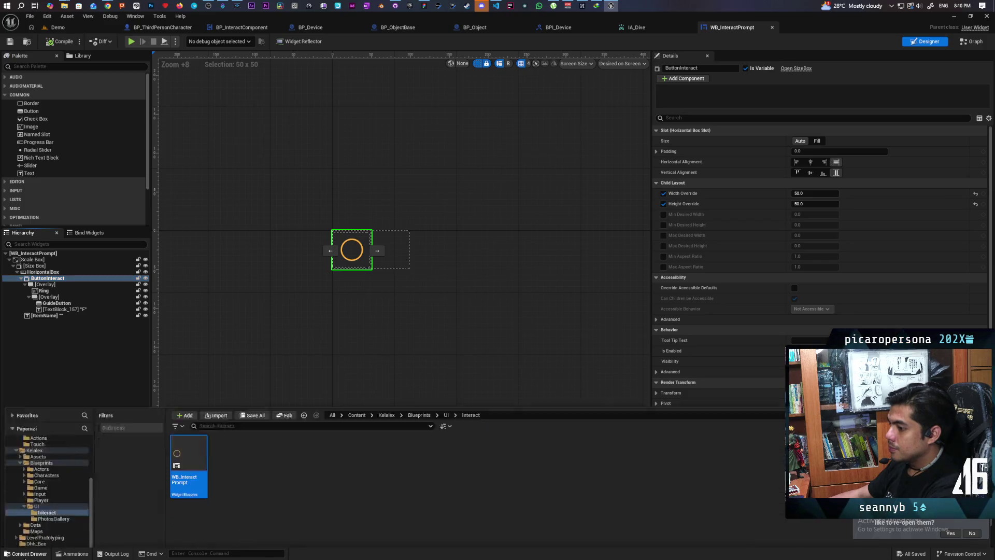
left_click(123, 348)
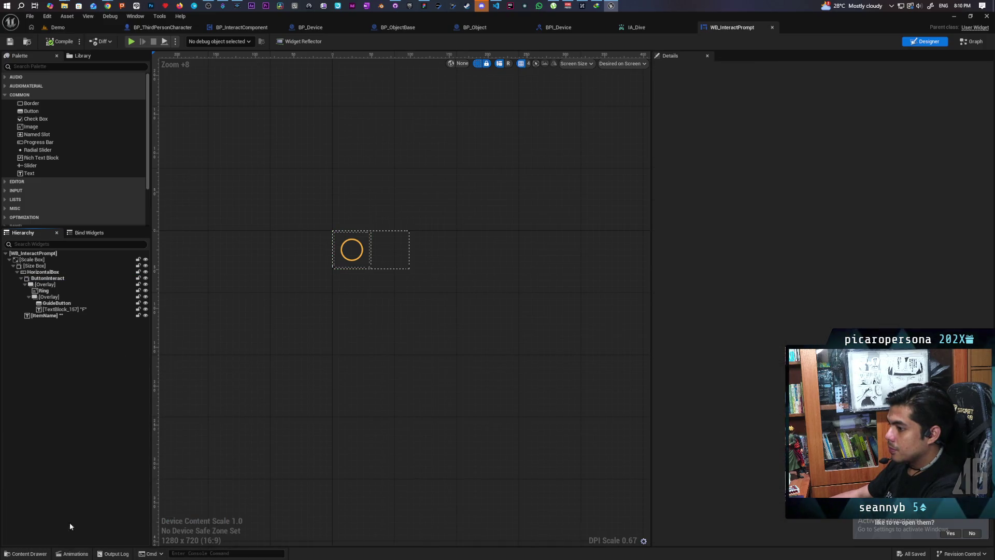
left_click(75, 553)
Scrub ShowText to its start and replay the Item label fade several times, then close the timeline.
left_click(47, 421)
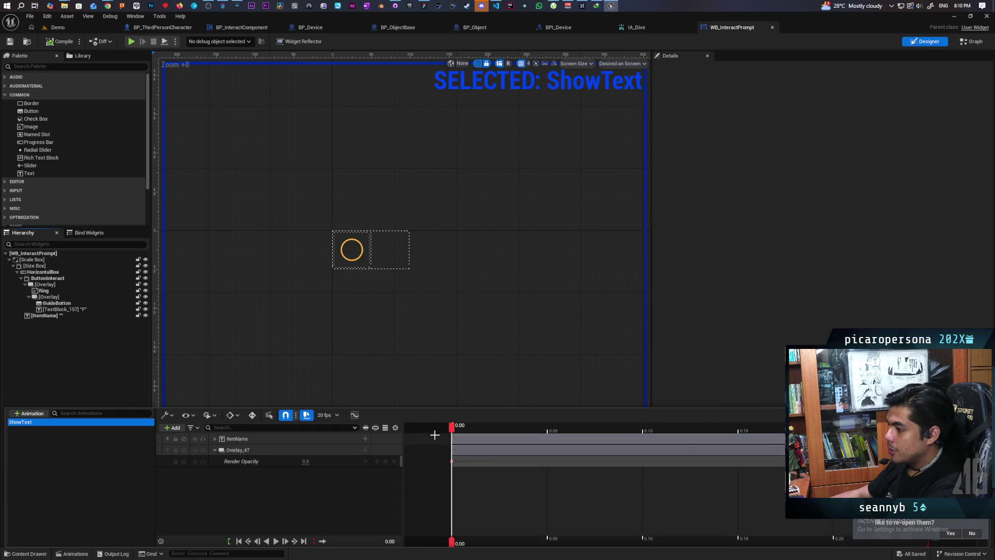
left_click(469, 433)
left_click(529, 427)
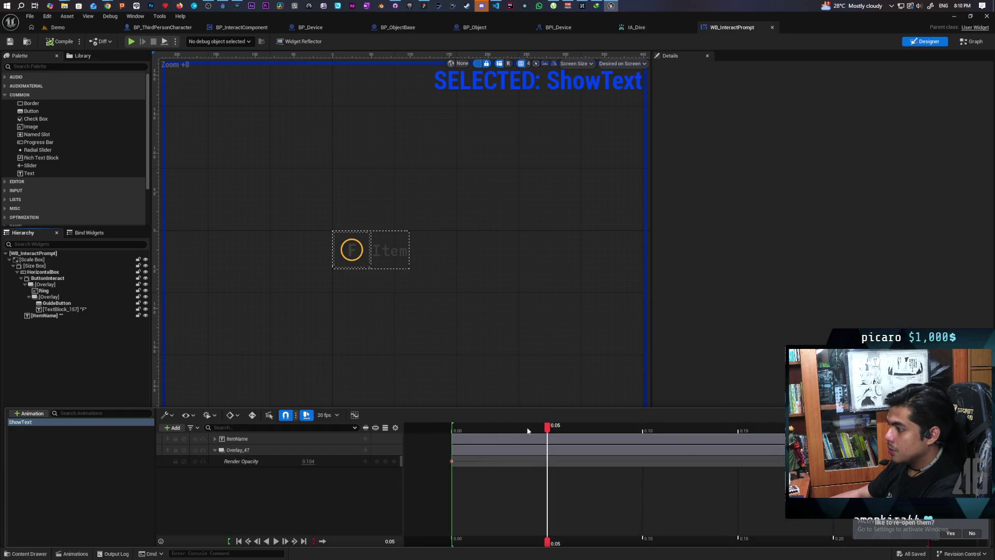
mouse_move(560, 426)
left_mouse_down()
mouse_move(444, 442)
mouse_move(833, 450)
mouse_move(452, 456)
mouse_move(837, 464)
mouse_move(491, 469)
left_mouse_up()
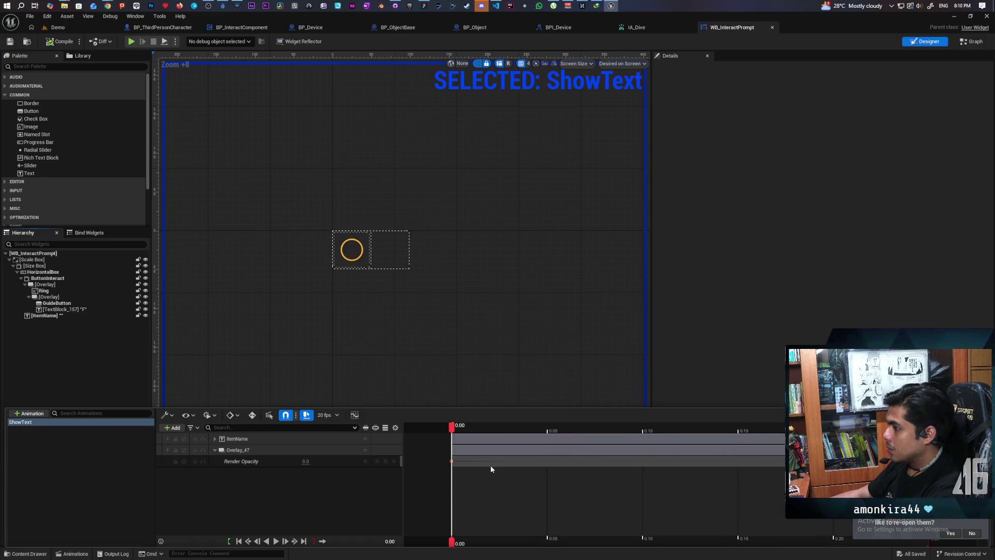
key("space")
key("space")
key("space")
key("space")
key("space")
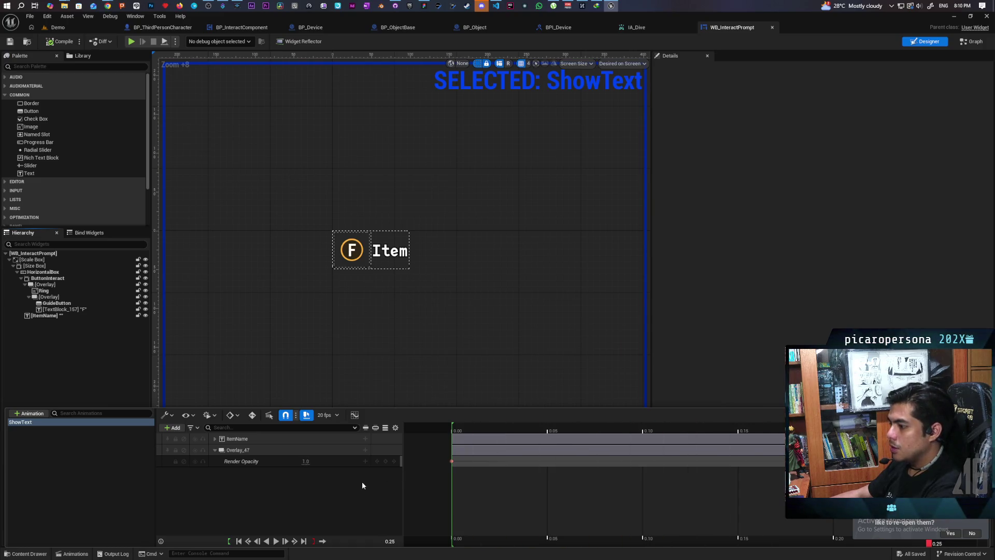
key("space")
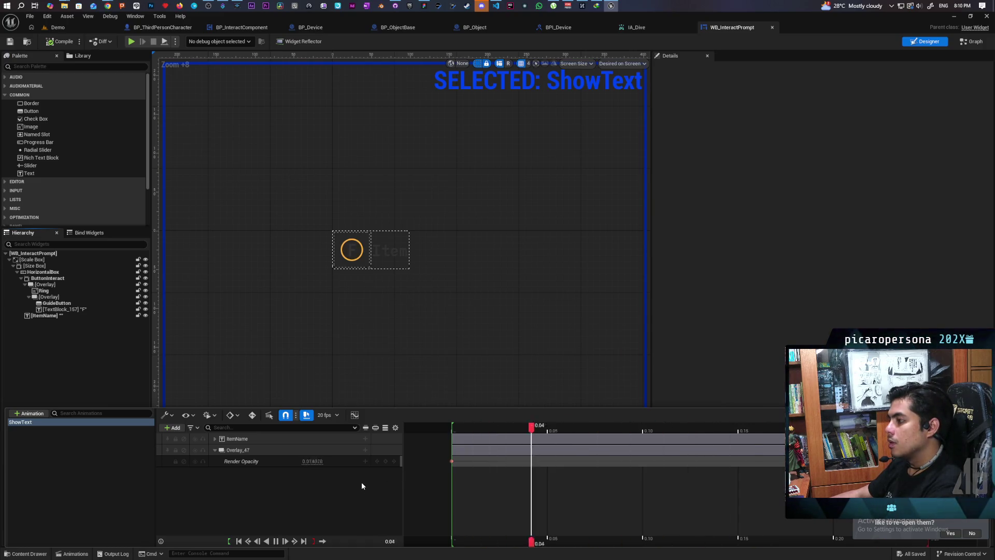
key("space")
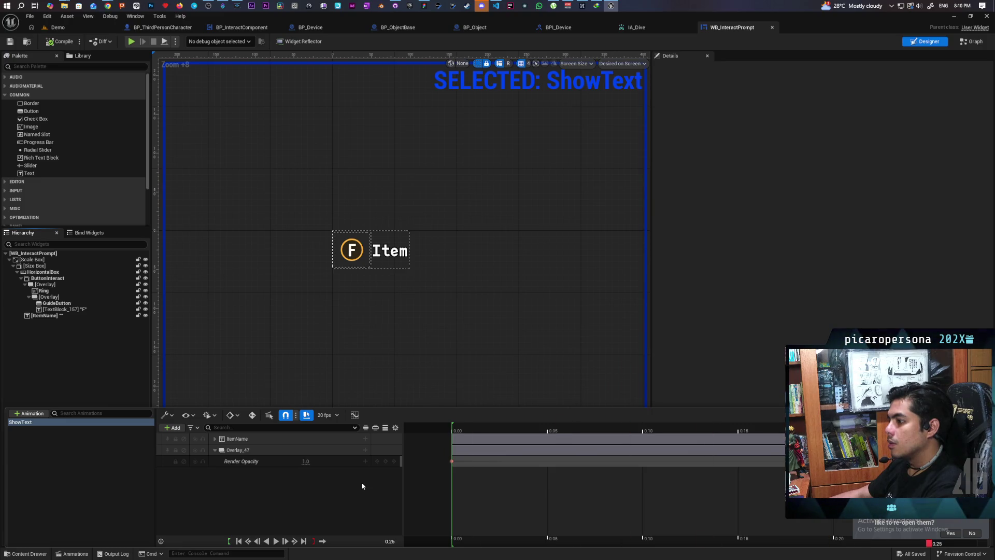
key("space")
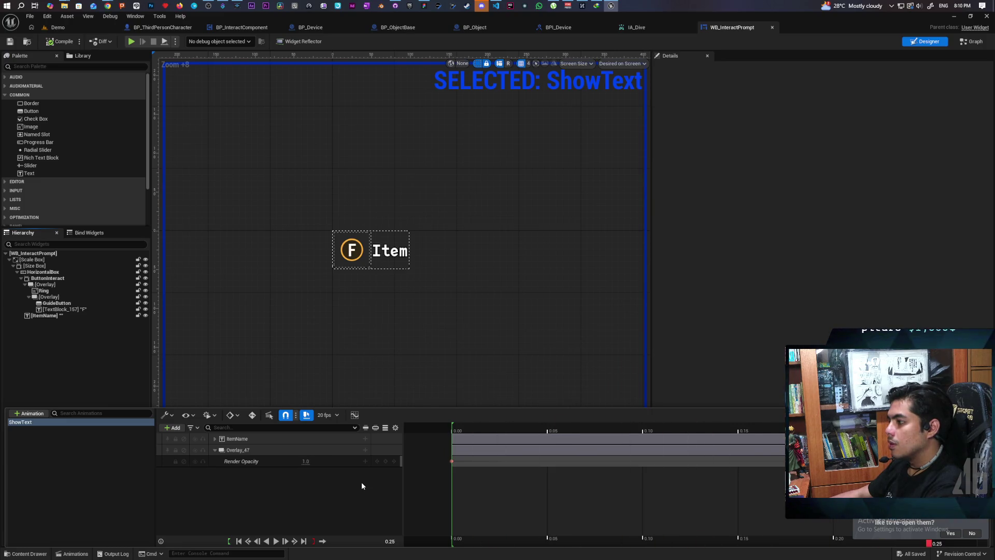
key("space")
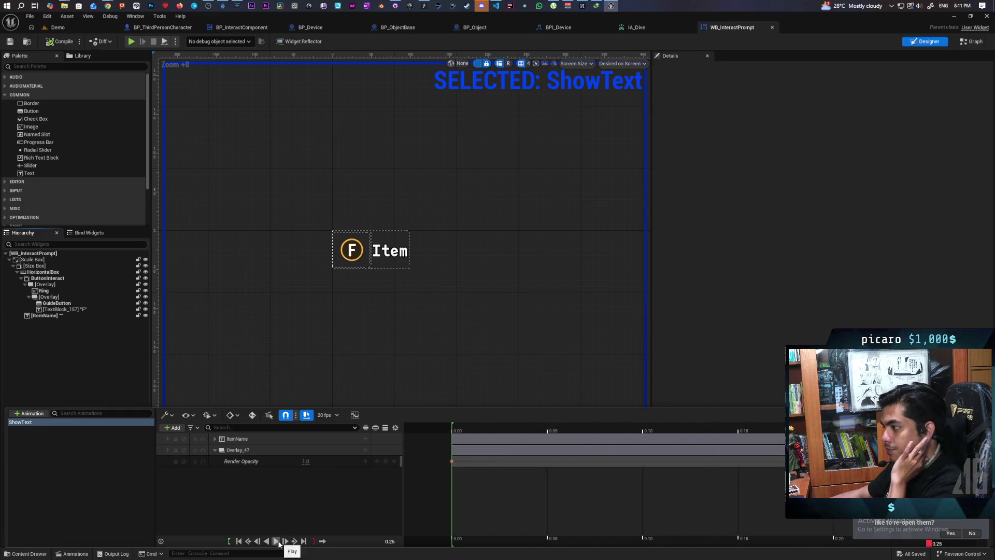
left_click(41, 351)
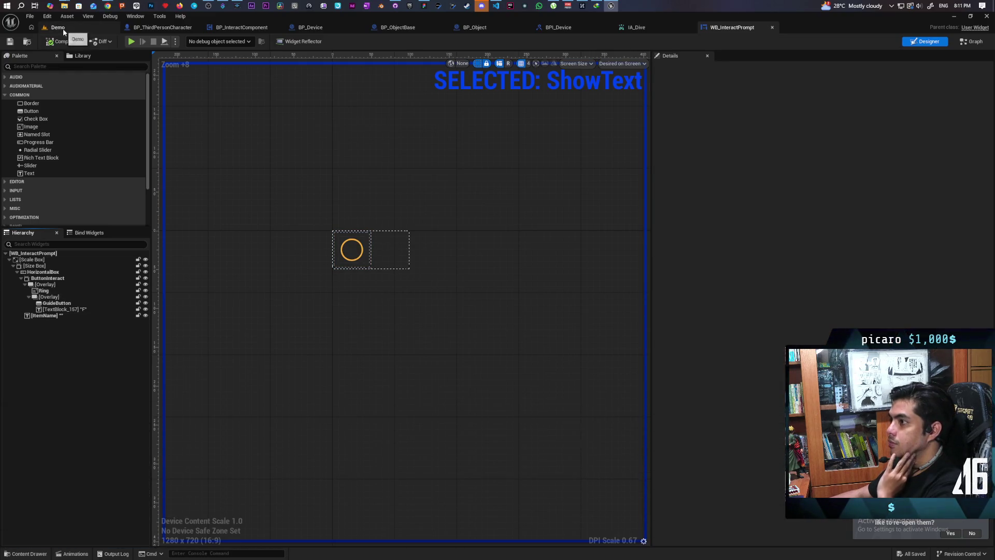
Play the Demo level in multiplayer, approach the nearest cube to trigger the prompt, then stop.
left_click(63, 29)
key("alt+p")
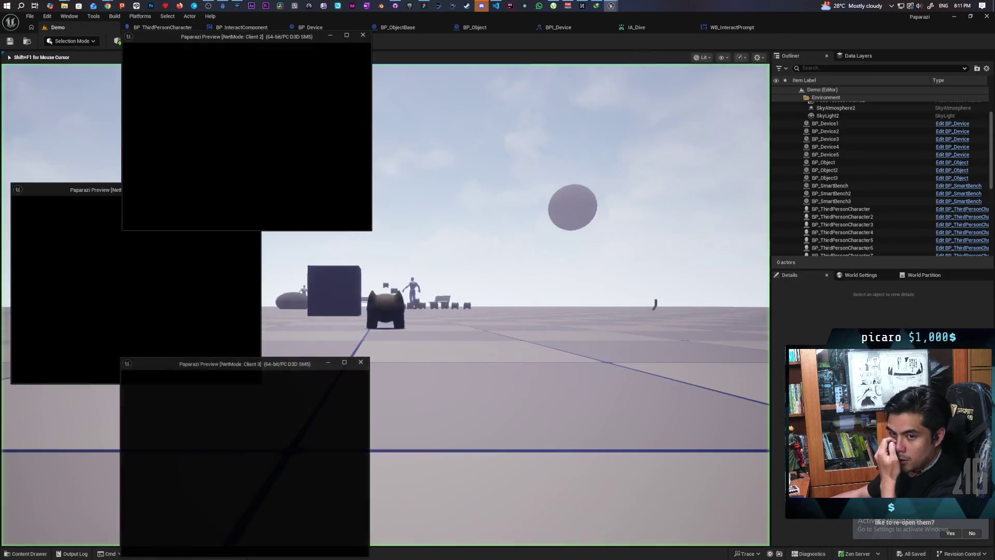
key("alt+Tab")
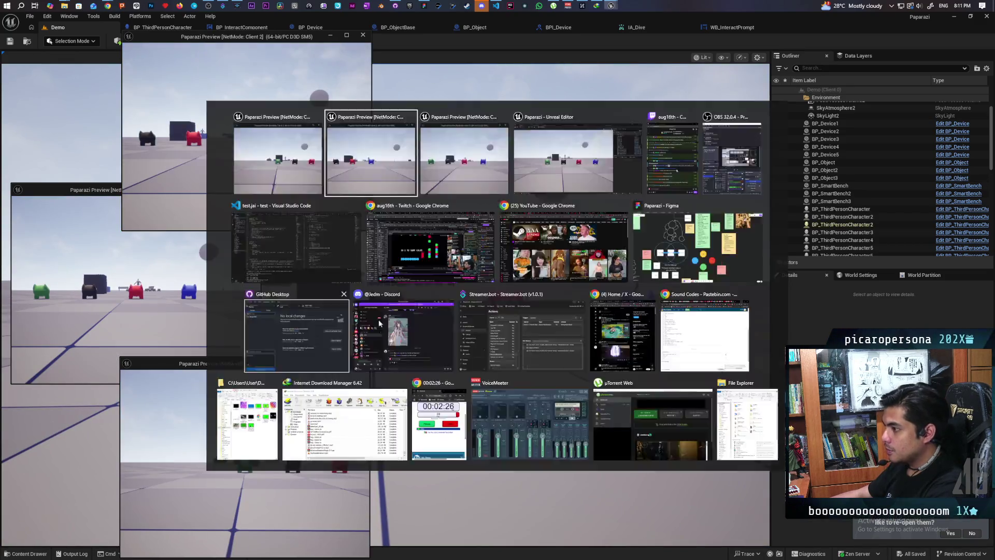
key("w")
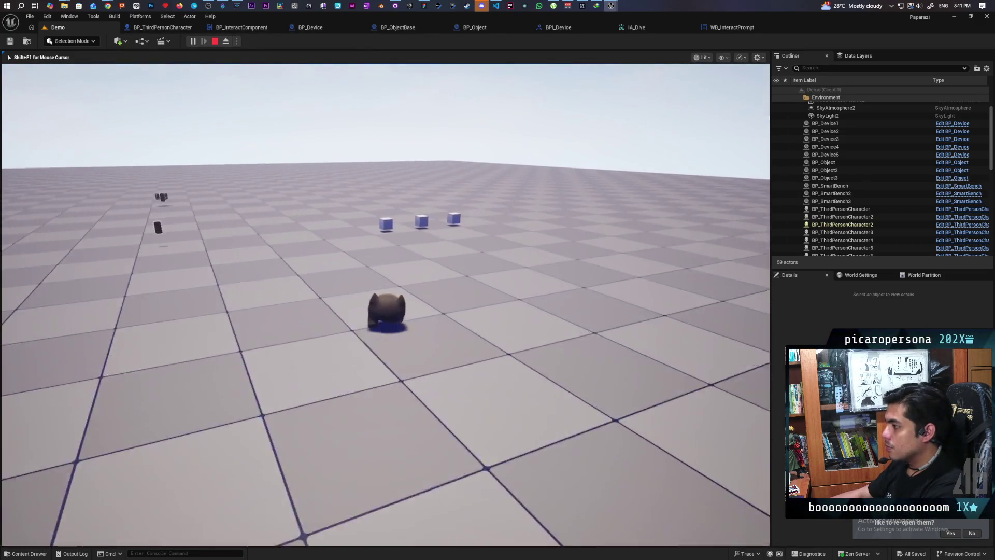
key("w")
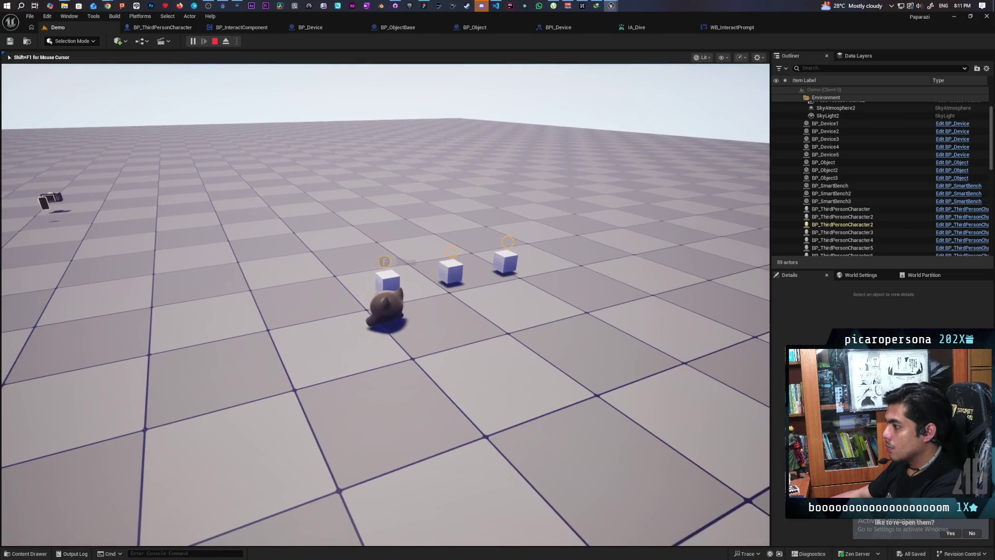
key("d")
key("w")
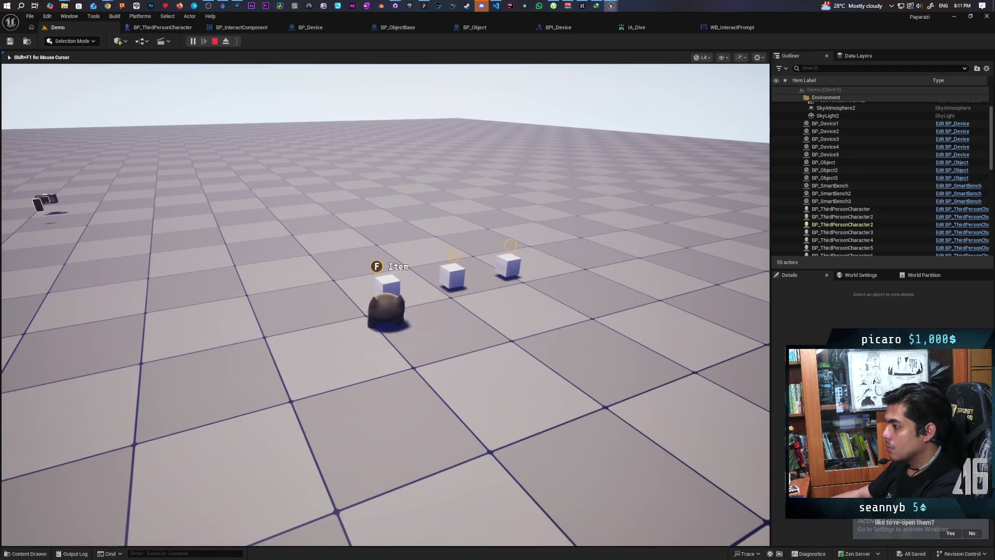
key("a")
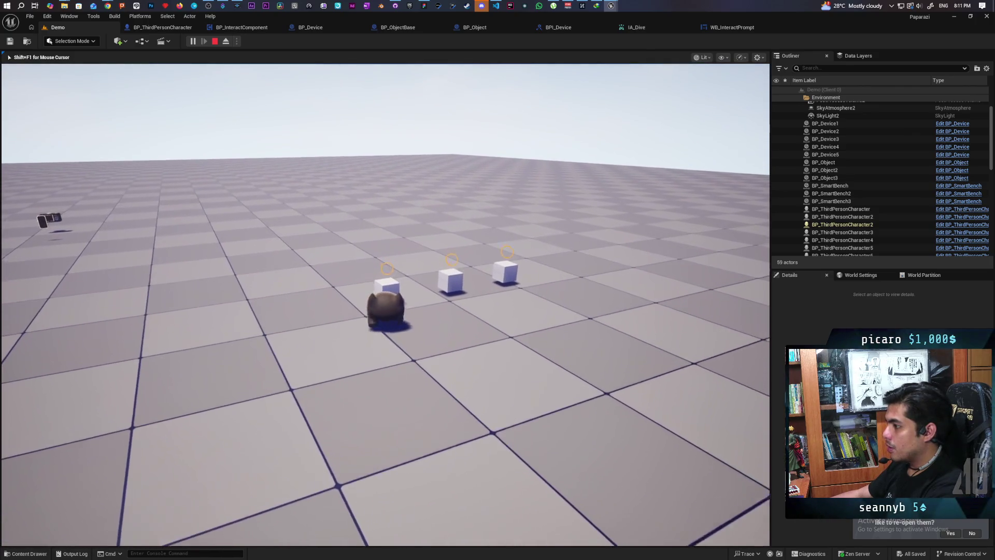
key("Escape")
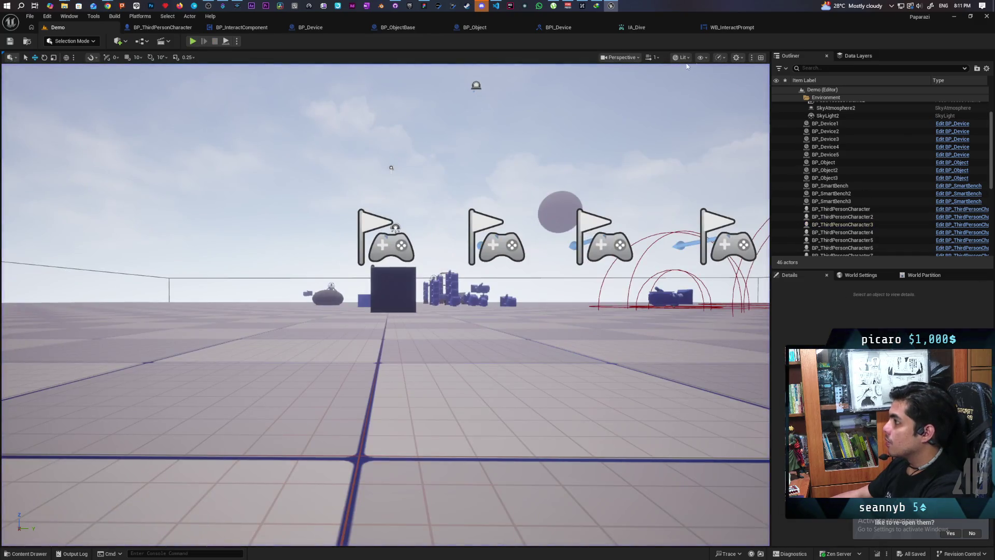
Return to WB_InteractPrompt and reopen its ShowText animation timeline.
left_click(730, 27)
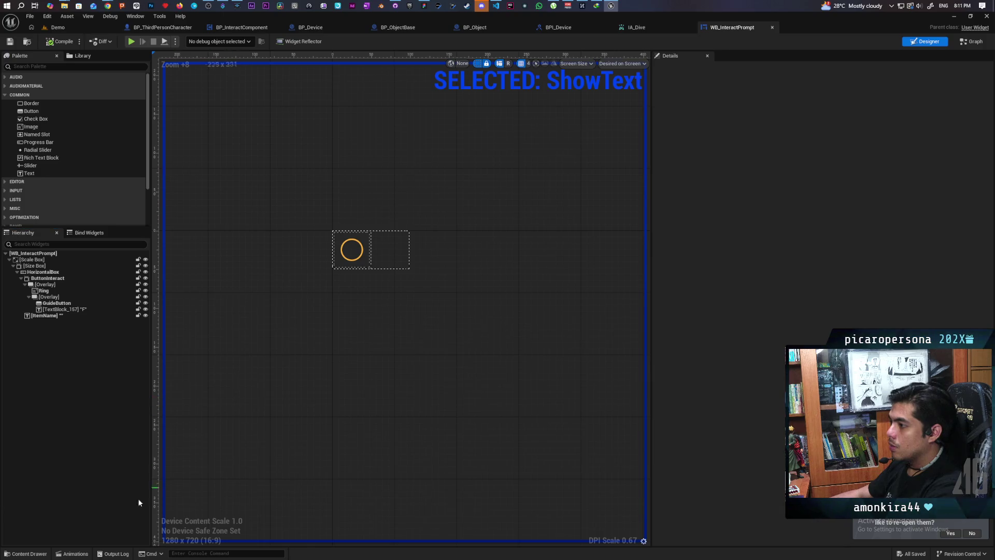
left_click(26, 554)
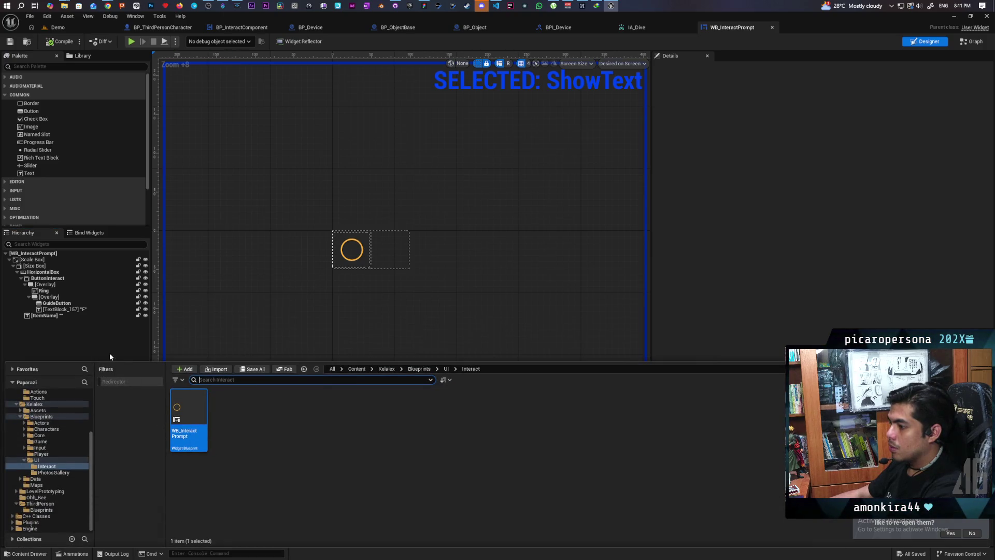
left_click(72, 554)
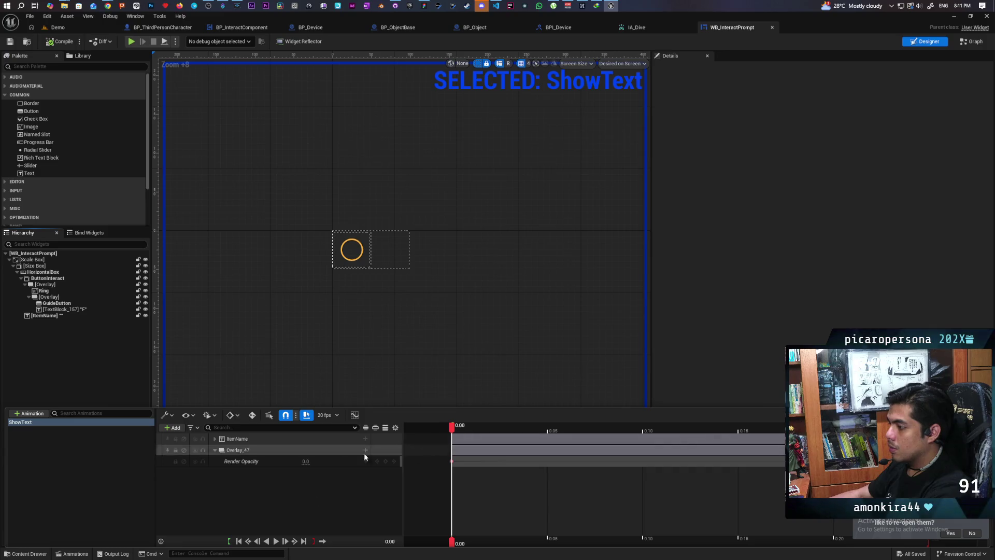
Select ShowText and scrub the timeline to check the Item label's opacity as it fades in.
left_click(72, 485)
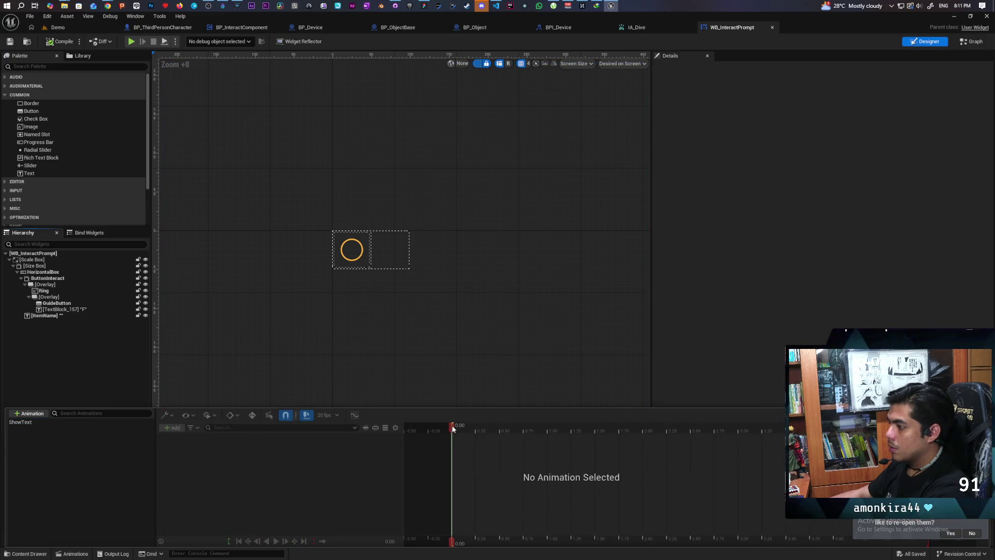
left_click(48, 422)
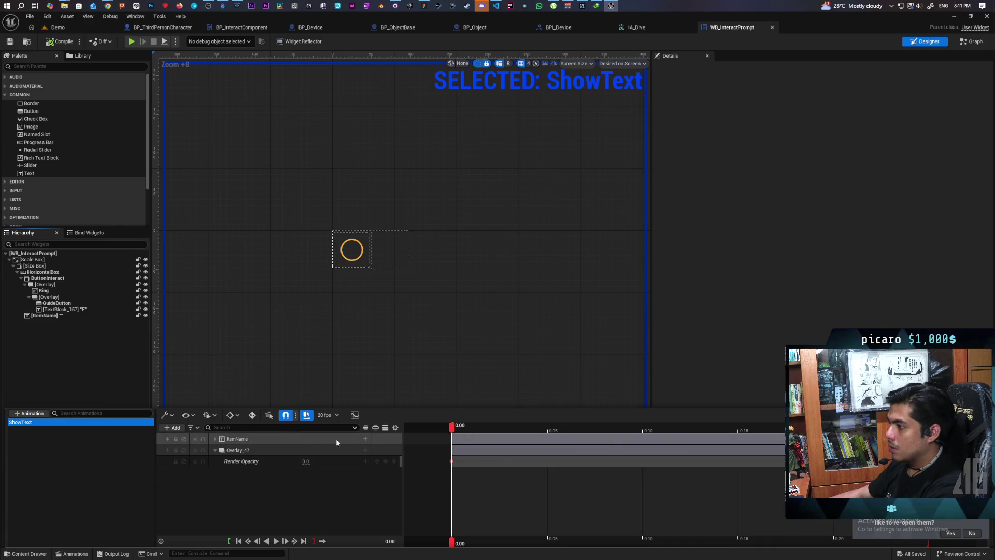
left_click_drag(453, 432, 833, 441)
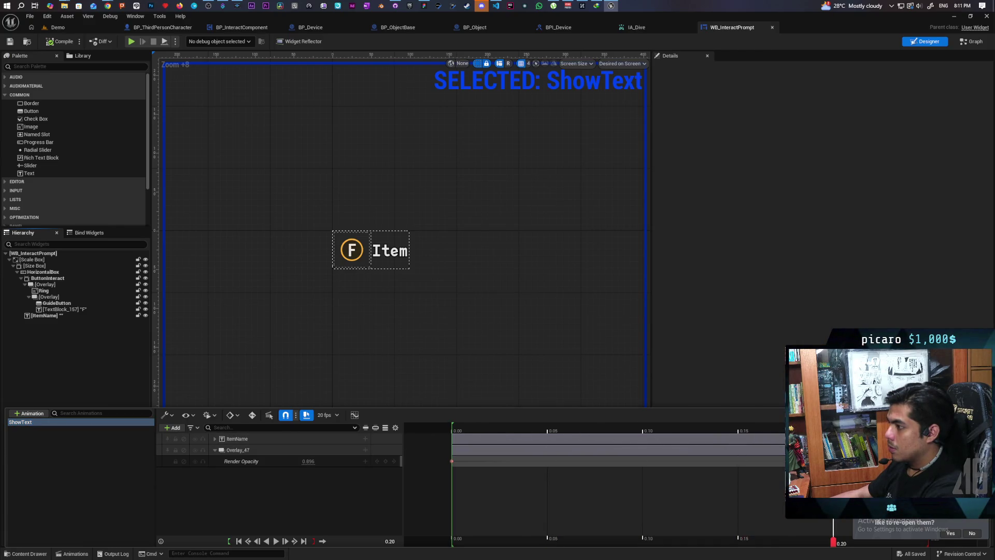
mouse_move(927, 441)
left_mouse_down()
mouse_move(455, 451)
mouse_move(928, 446)
mouse_move(409, 466)
mouse_move(928, 445)
mouse_move(473, 469)
left_mouse_up()
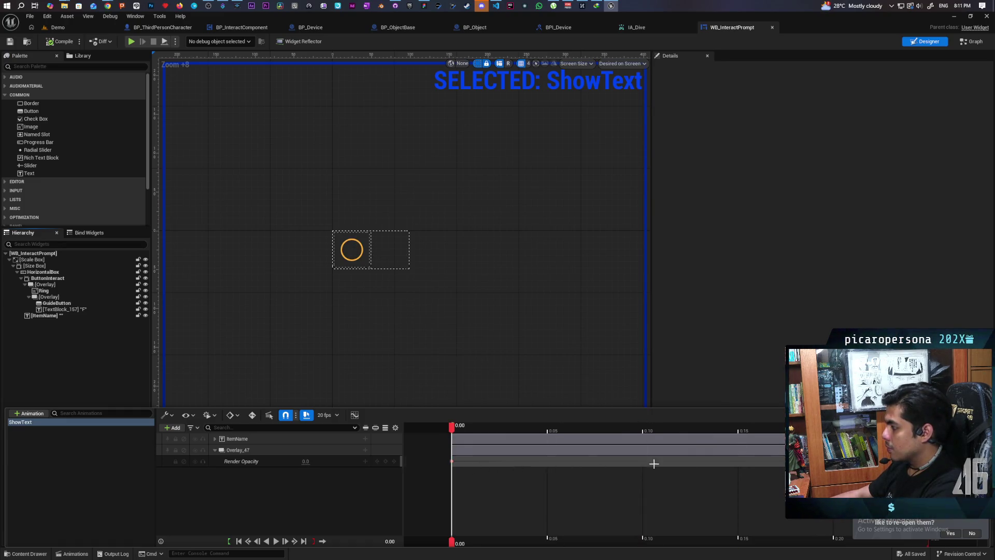
Change the display rate from 20 fps to 30 fps and preview ShowText playback.
left_click(327, 414)
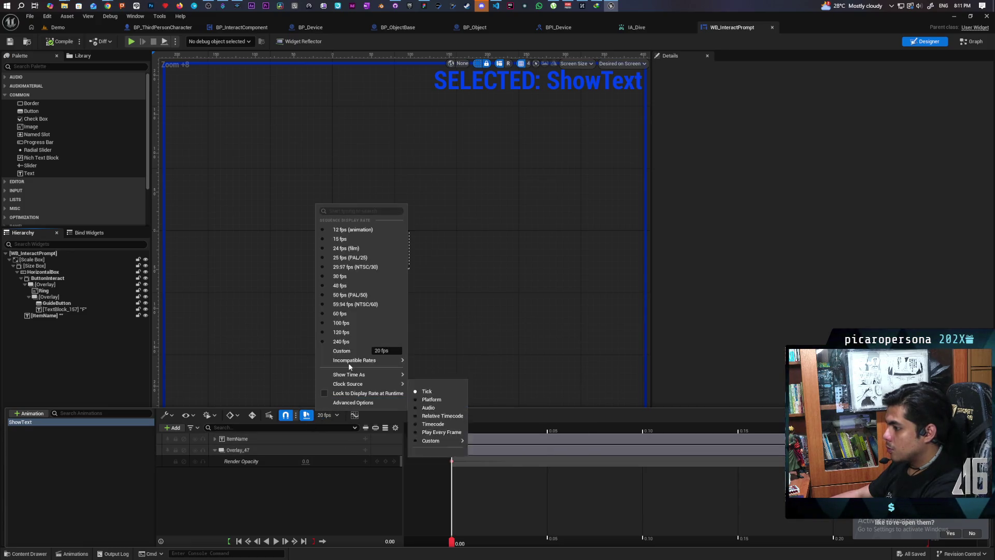
left_click(346, 276)
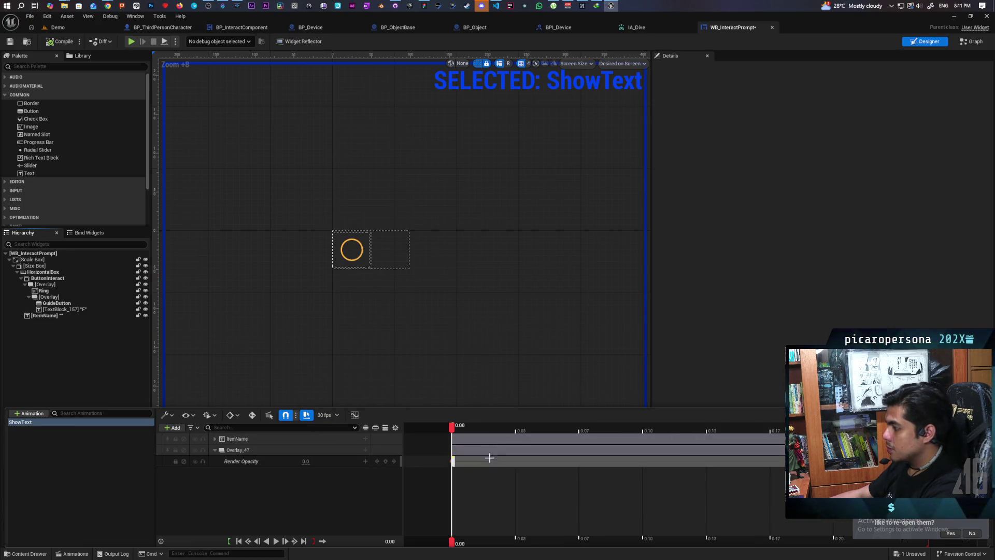
key("space")
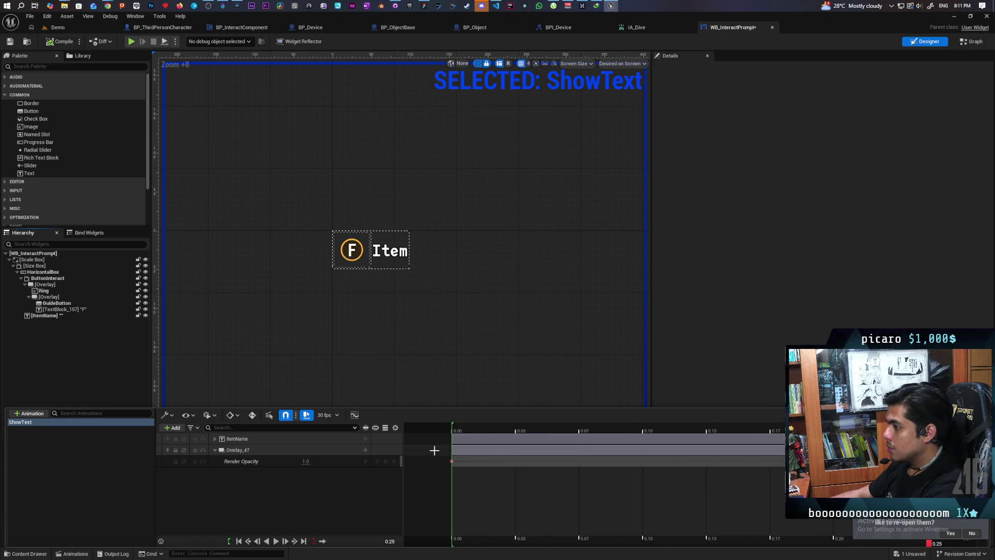
key("space")
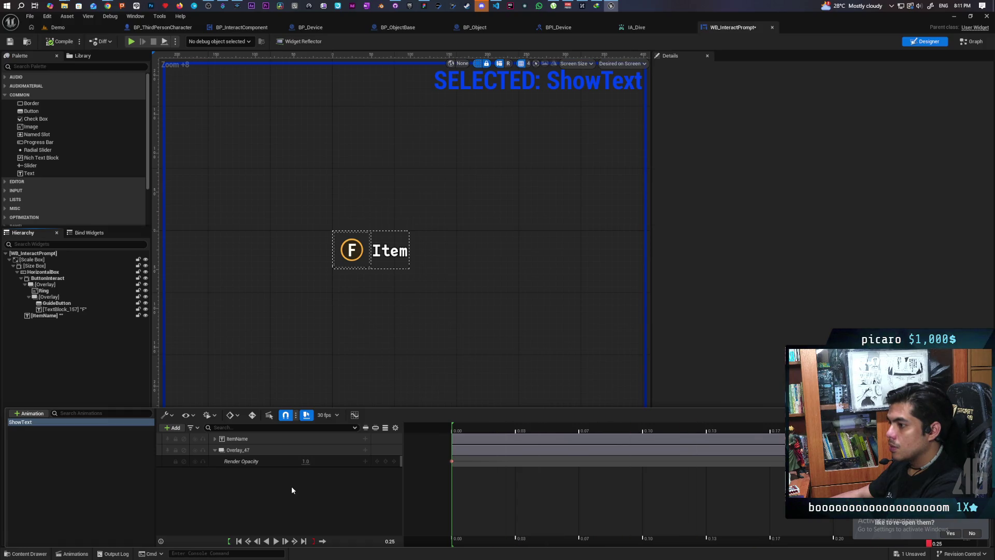
key("space")
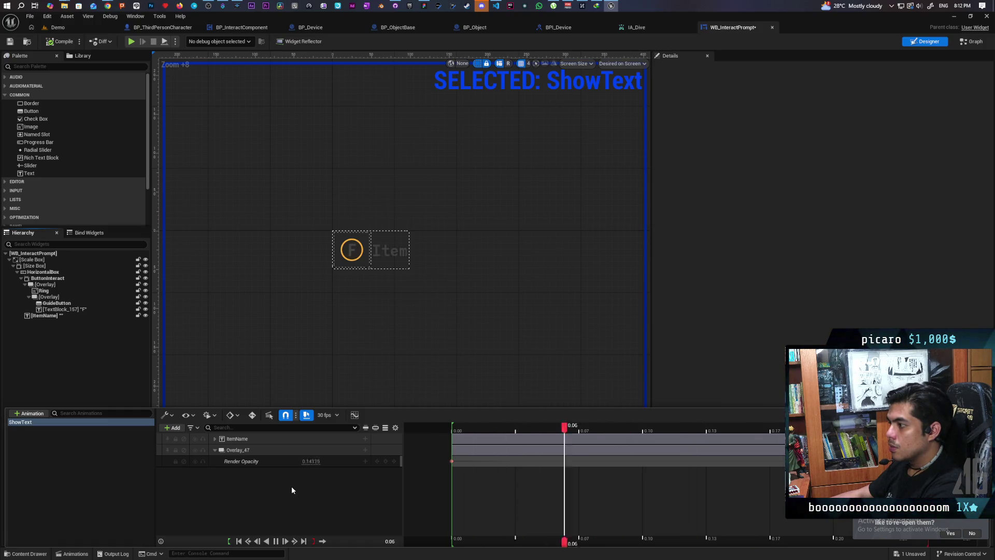
key("space")
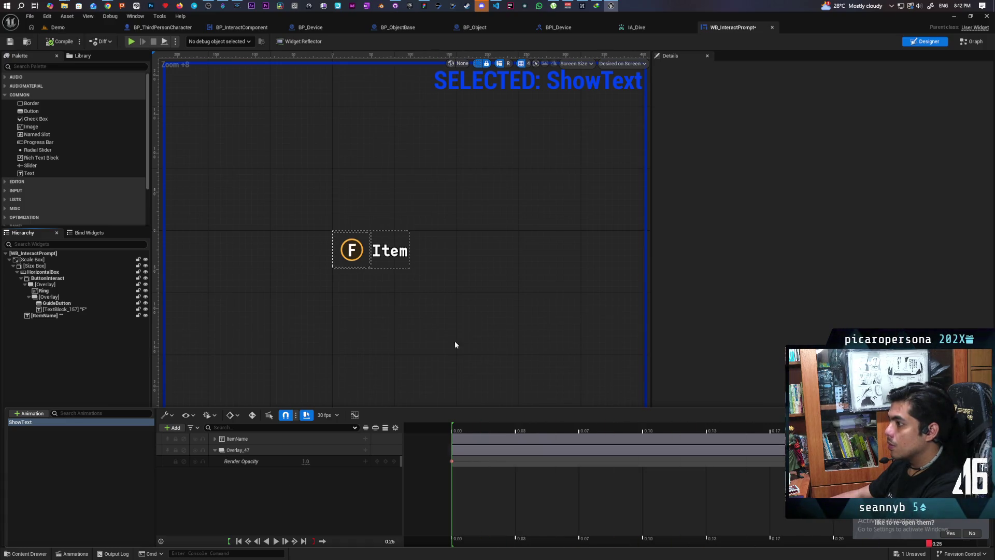
left_click(971, 41)
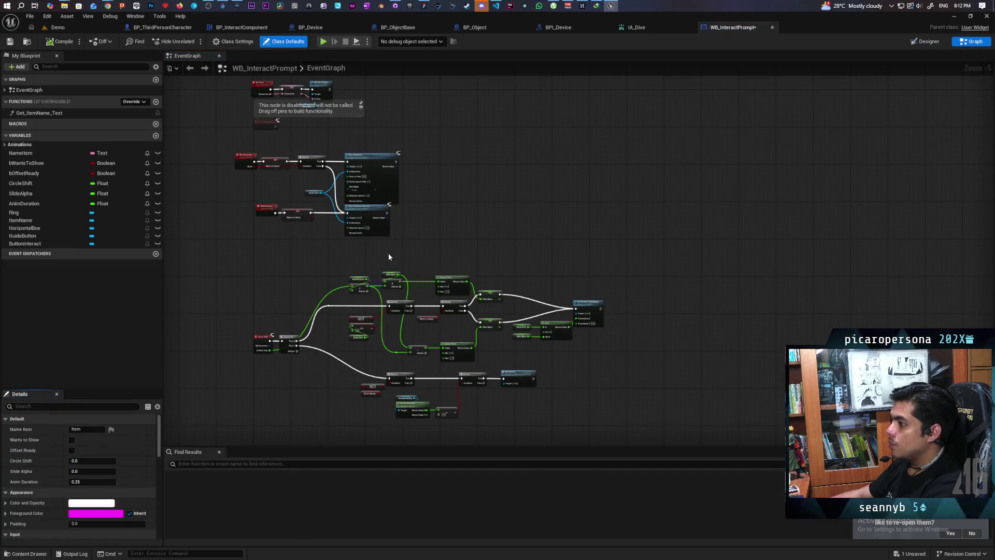
Zoom and pan the EventGraph to inspect the Event Tick logic and the ShowInteract/HideInteract events.
scroll(315, 247, "up", 1)
scroll(311, 285, "up", 1)
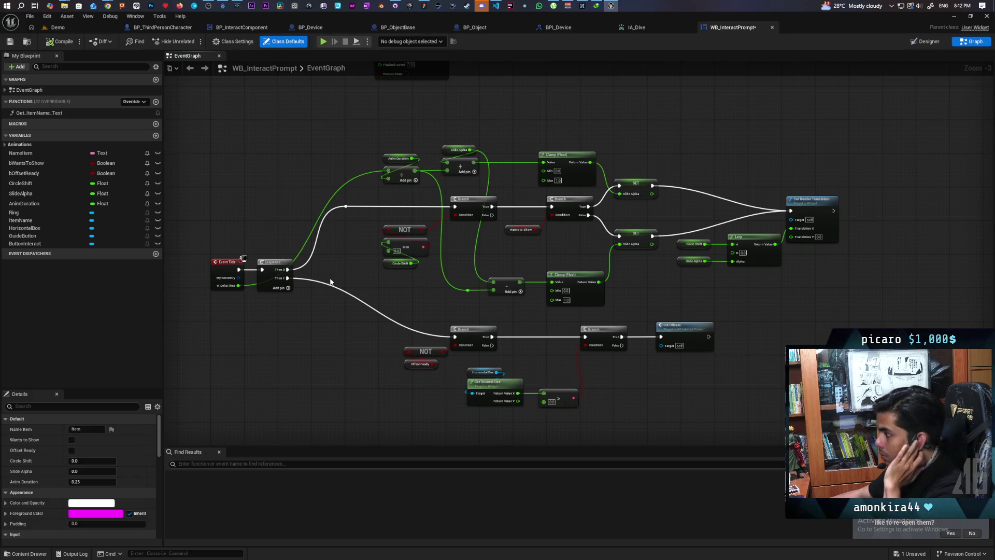
scroll(403, 321, "up", 2)
scroll(403, 321, "down", 1)
mouse_move(328, 323)
left_mouse_down()
mouse_move(506, 295)
mouse_move(388, 344)
mouse_move(358, 342)
left_mouse_up()
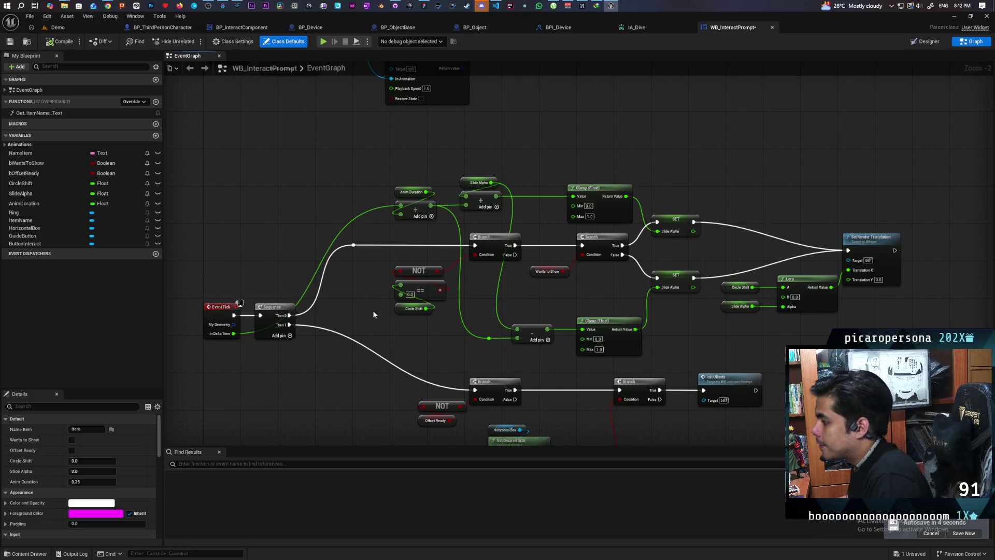
mouse_move(363, 248)
left_mouse_down()
mouse_move(414, 346)
mouse_move(406, 345)
left_mouse_up()
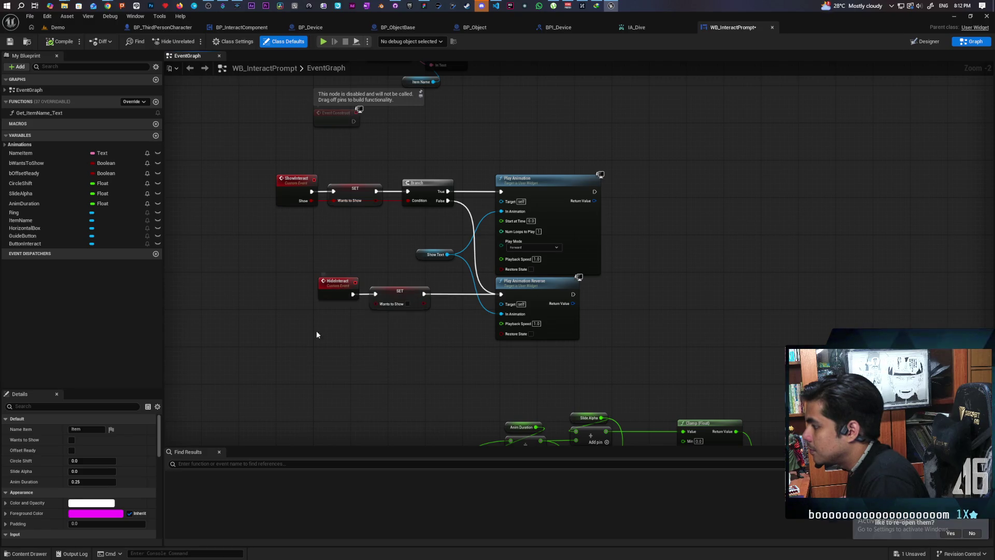
Wire the Branch False path into the HideInteract setter and compile WB_InteractPrompt.
left_click_drag(397, 303, 414, 299)
left_click(444, 207)
mouse_move(447, 201)
left_mouse_down()
mouse_move(398, 292)
mouse_move(405, 301)
left_mouse_up()
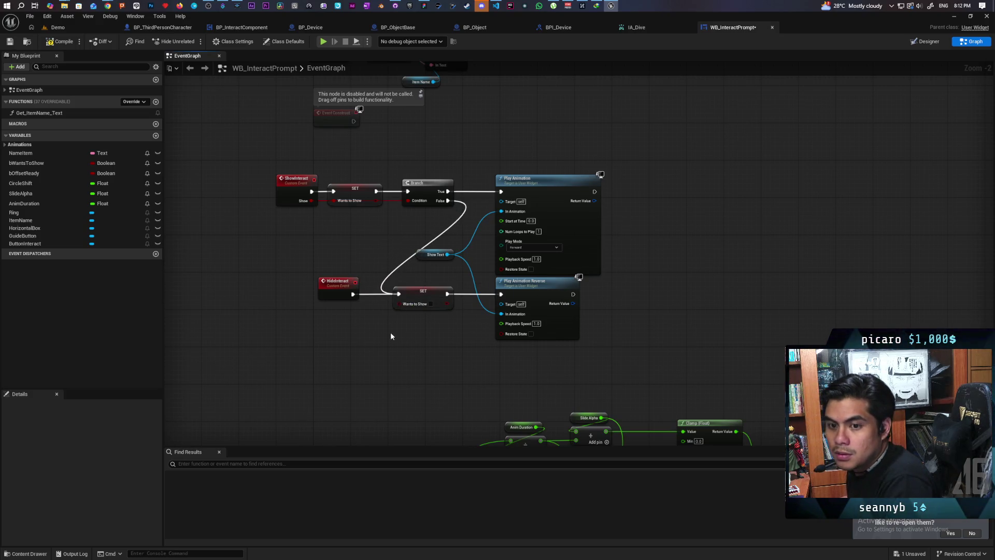
scroll(332, 201, "down", 2)
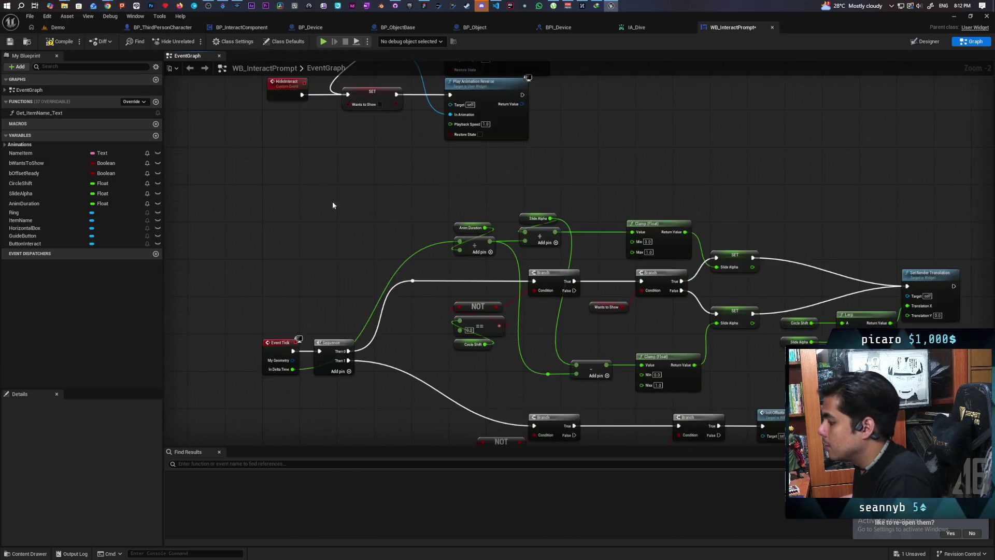
mouse_move(365, 237)
left_mouse_down()
mouse_move(356, 226)
mouse_move(357, 257)
mouse_move(349, 244)
mouse_move(369, 218)
mouse_move(357, 197)
mouse_move(380, 300)
left_mouse_up()
left_click(62, 48)
left_click_drag(318, 232, 340, 304)
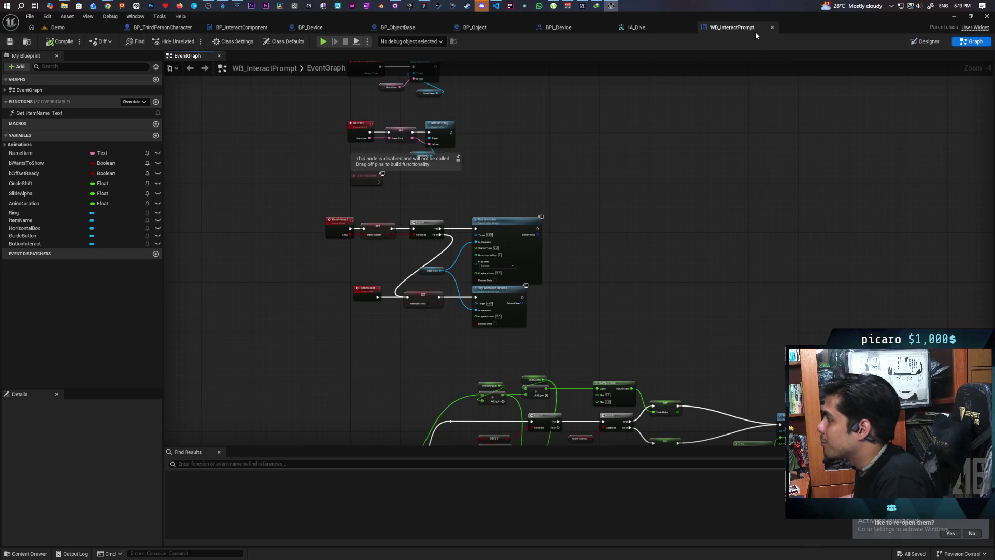
Create a User Widget blueprint named WBP_Interact in UI/Interact and open it in the designer.
left_click(27, 41)
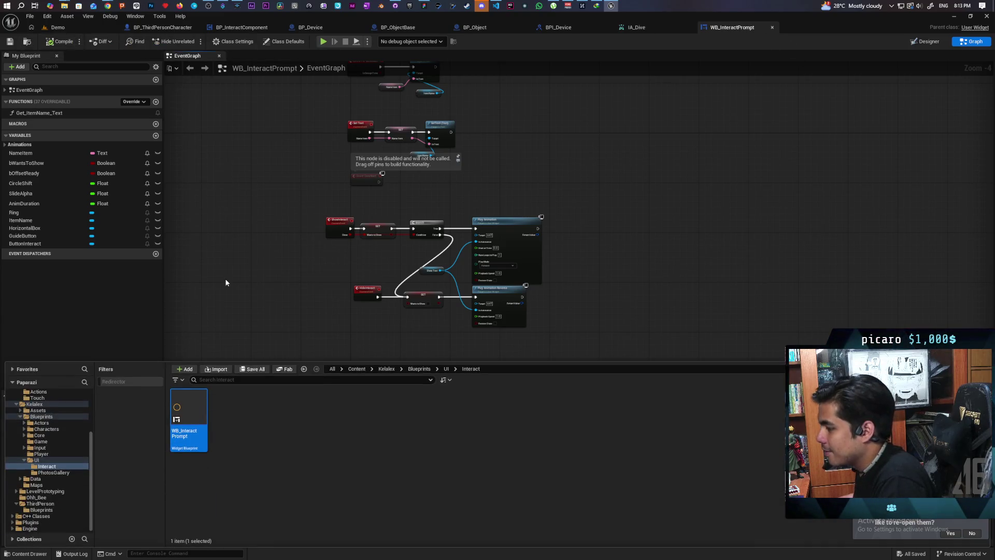
left_click(254, 453)
right_click(261, 434)
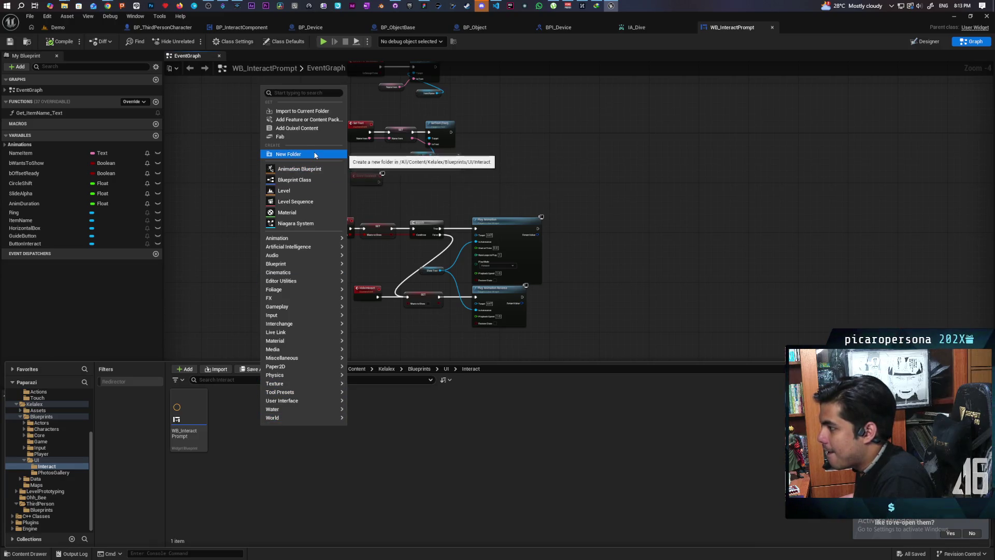
mouse_move(313, 294)
mouse_move(308, 399)
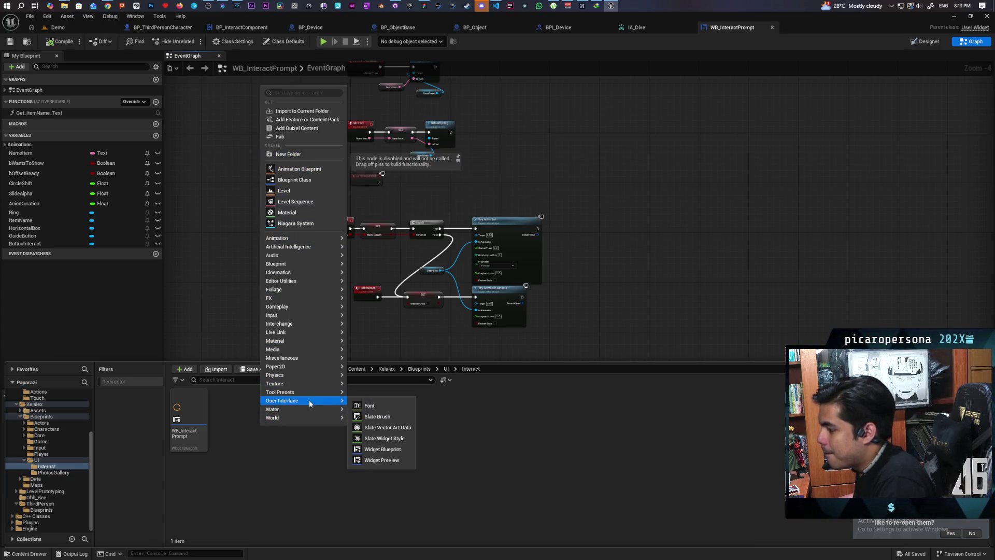
left_click(383, 449)
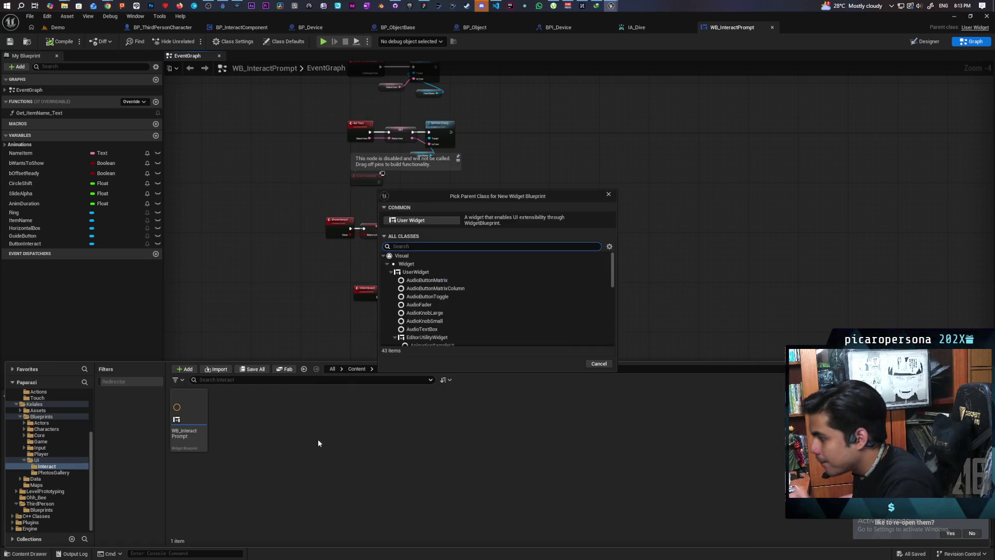
left_click(433, 219)
type("WBP_In")
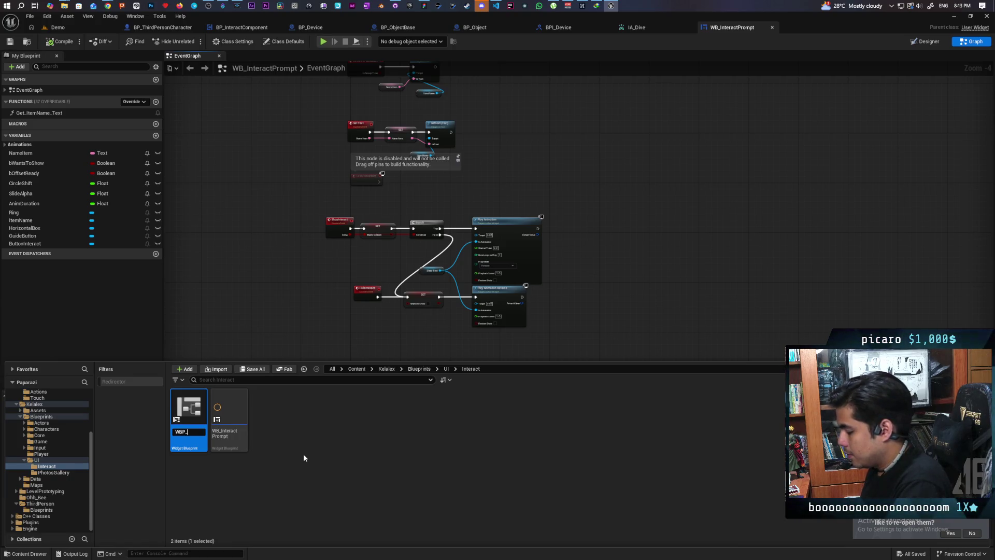
type("teract")
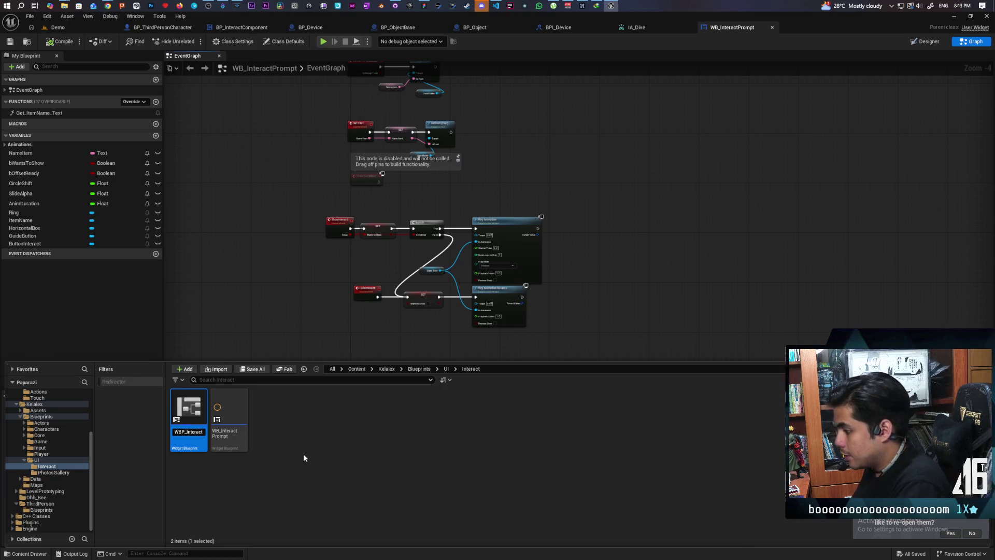
key("Return")
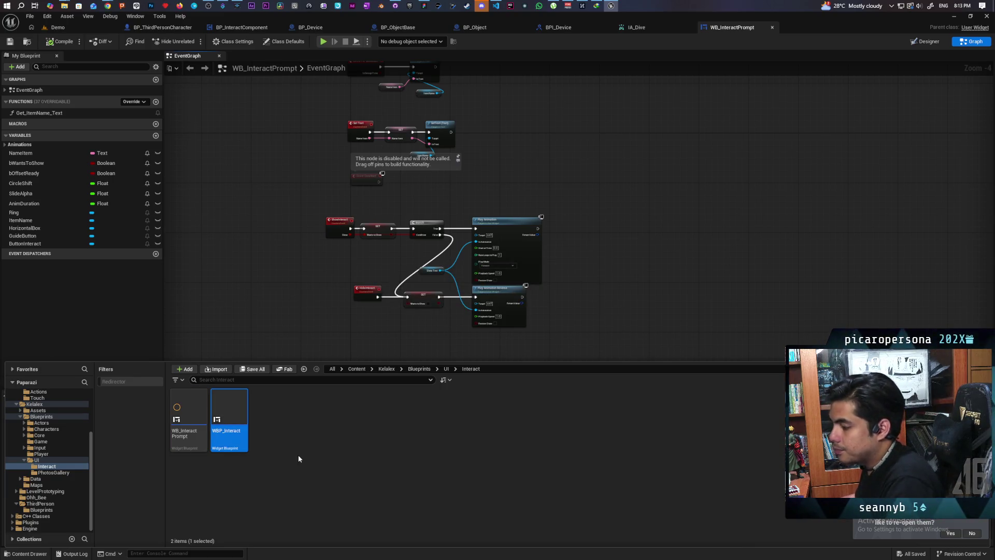
double_click(234, 412)
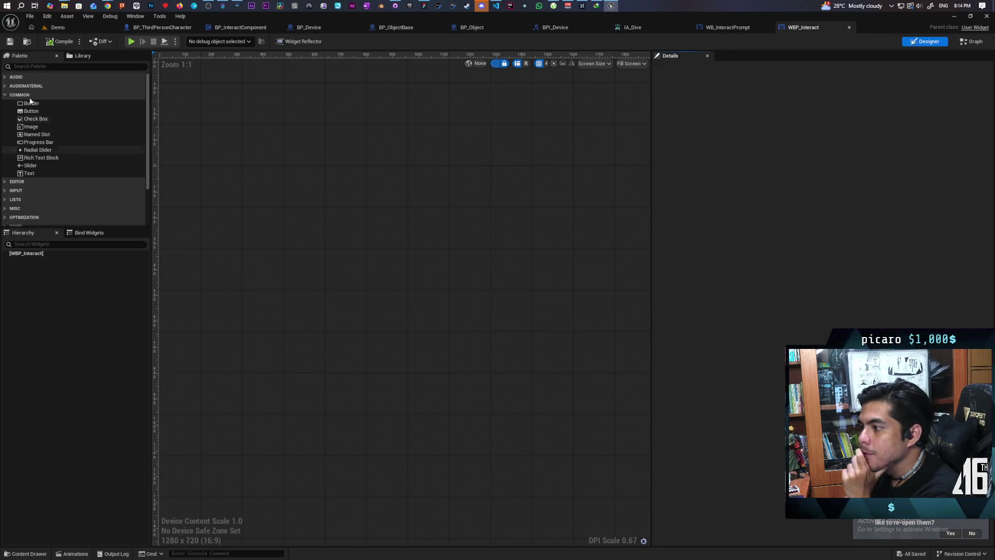
left_click(32, 64)
Add an Overlay panel from the Palette as WBP_Interact's root widget.
type("over")
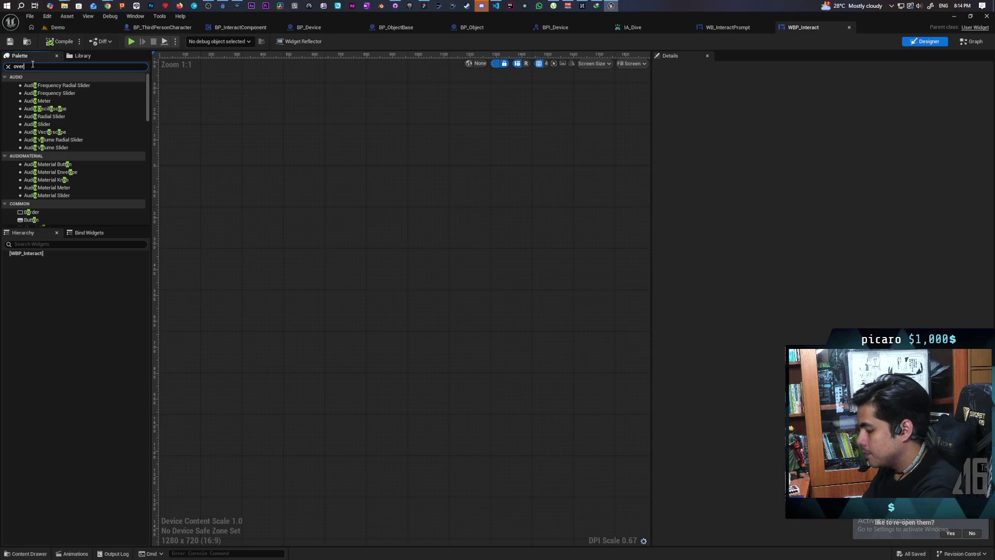
type("lay")
left_click(31, 85)
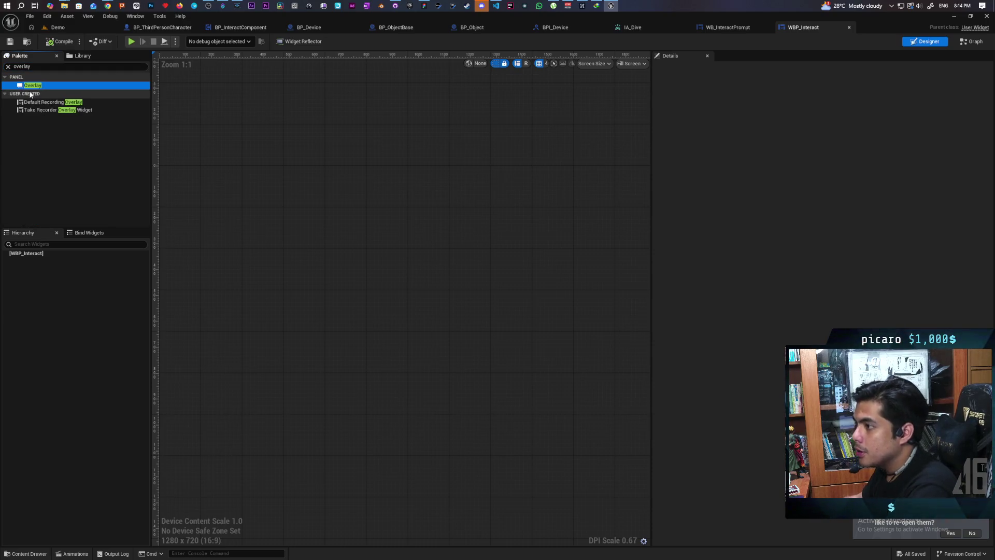
left_click_drag(48, 256, 45, 259)
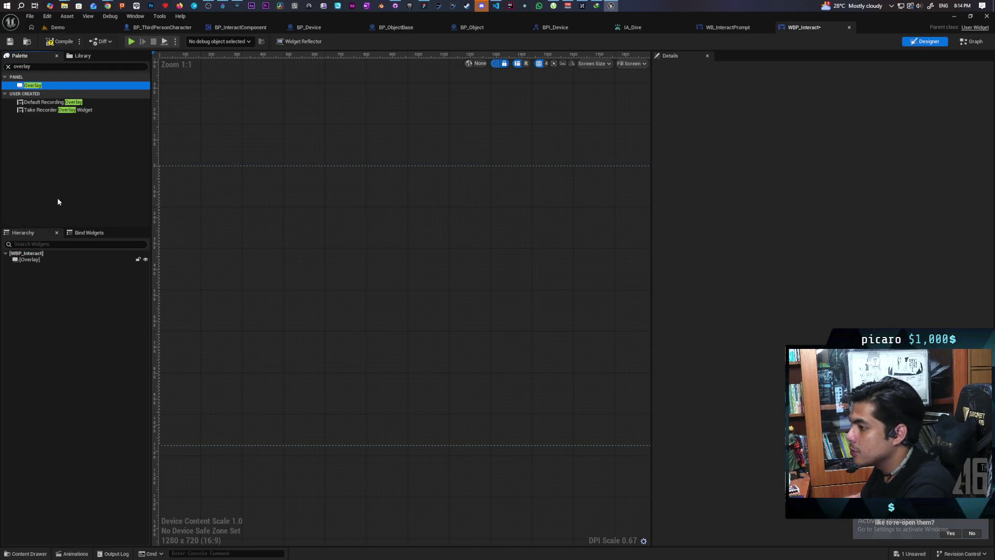
left_click(22, 67)
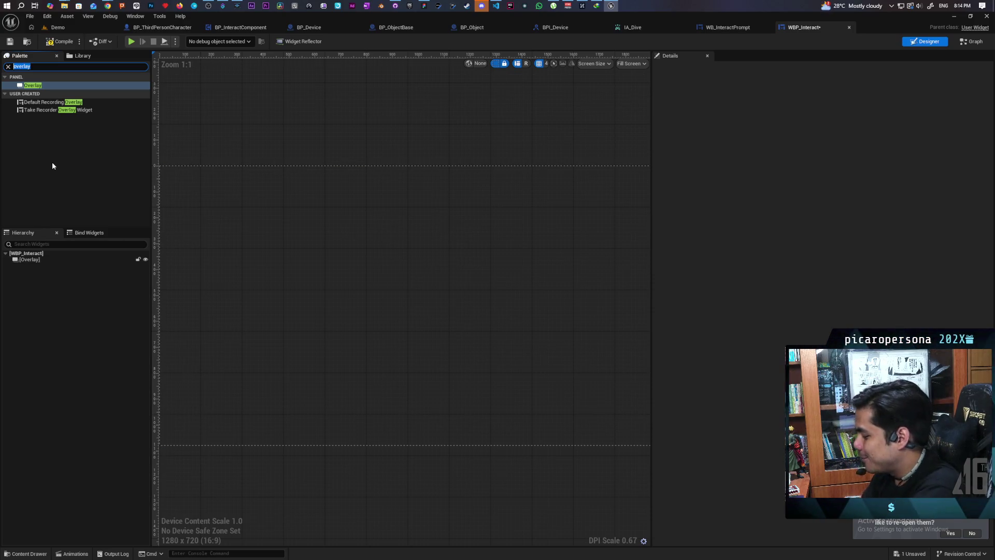
Place an Image inside the Overlay, center it horizontally, align it to the top, and compile.
type("image")
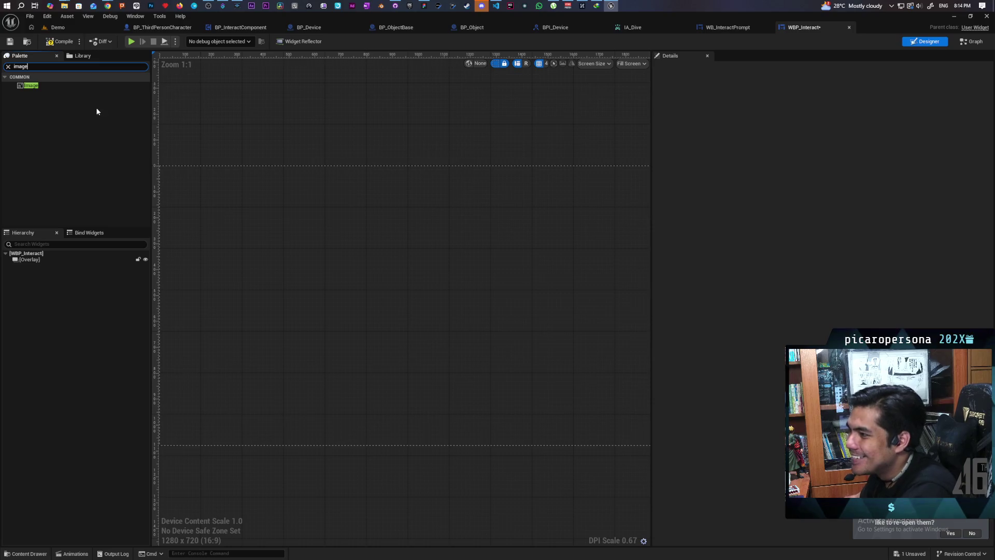
mouse_move(27, 88)
left_mouse_down()
mouse_move(60, 250)
mouse_move(38, 260)
left_mouse_up()
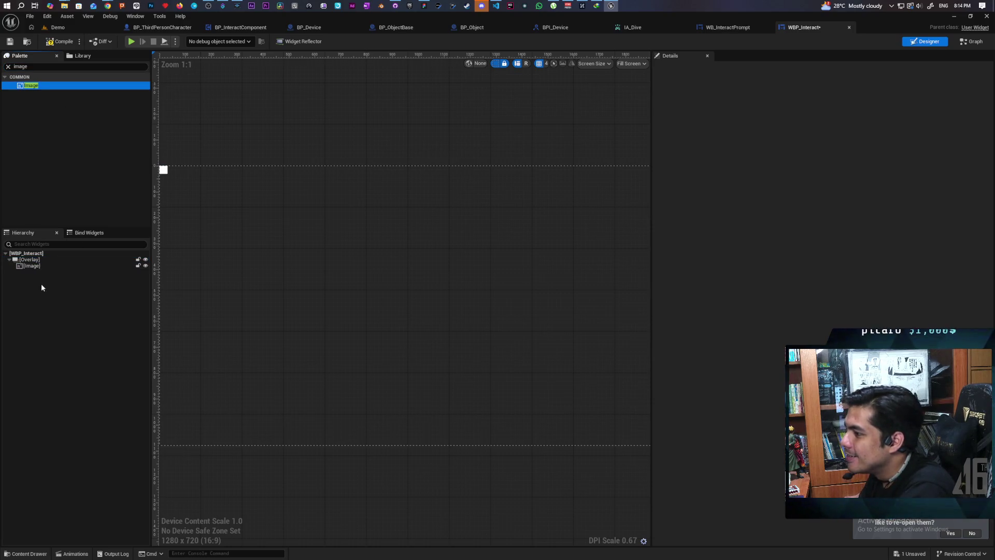
left_click(38, 268)
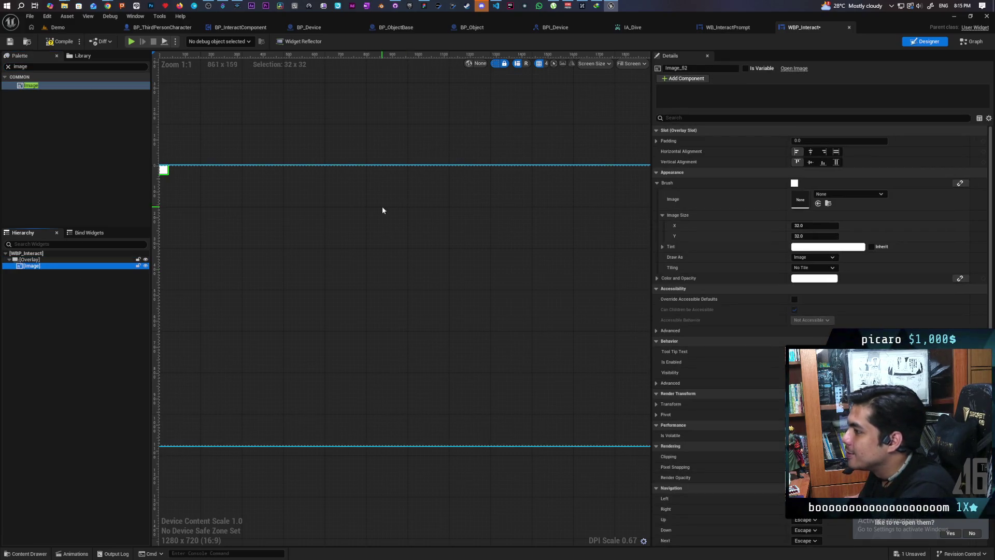
left_click(812, 152)
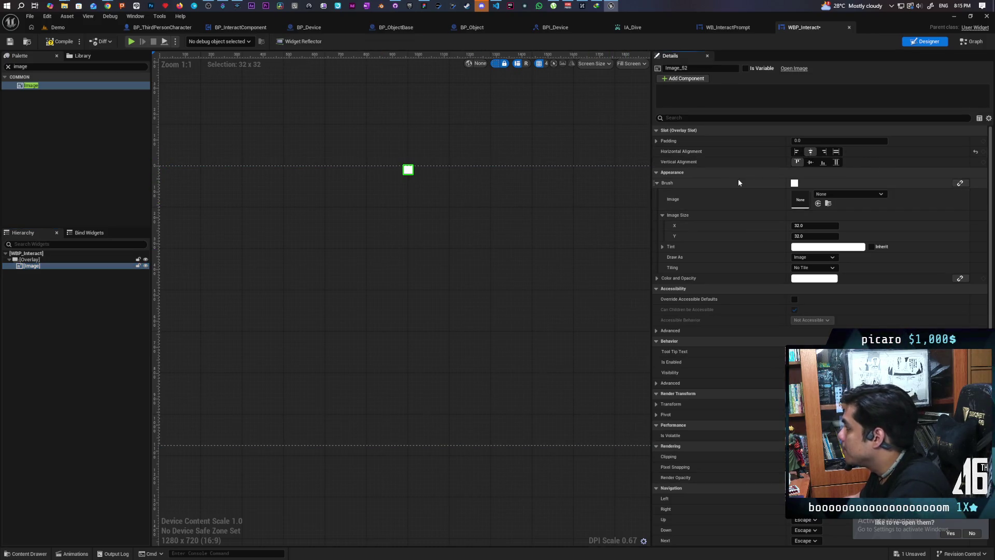
left_click(836, 162)
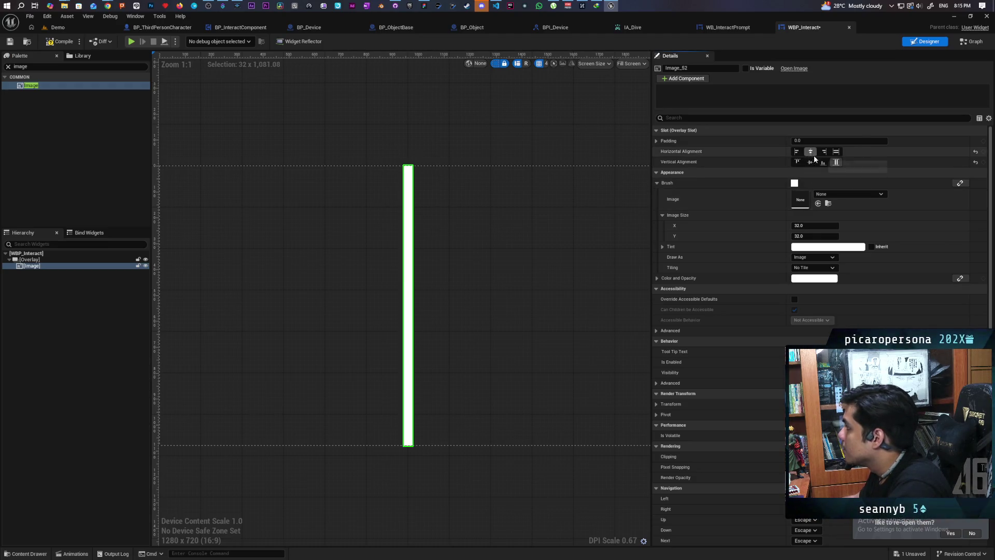
left_click(798, 161)
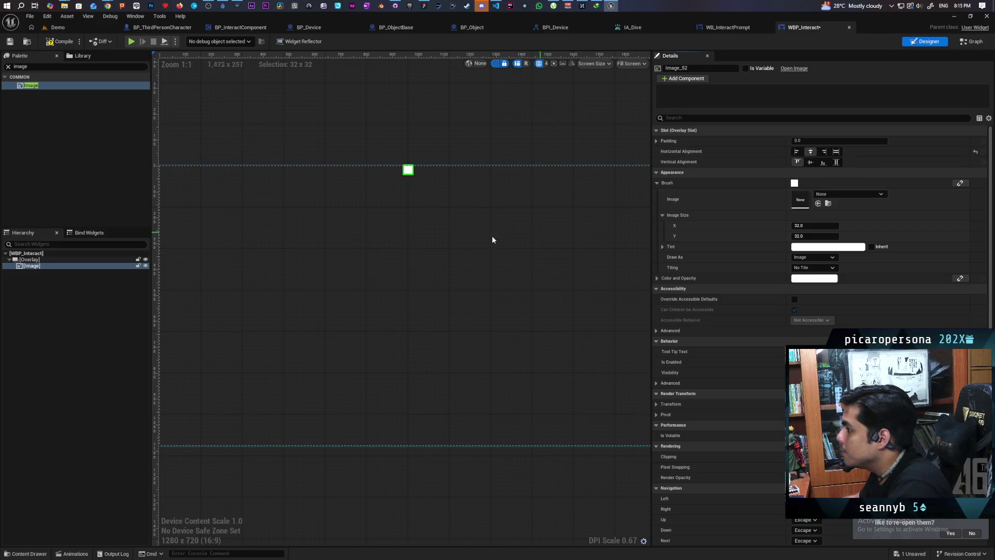
scroll(399, 176, "up", 1)
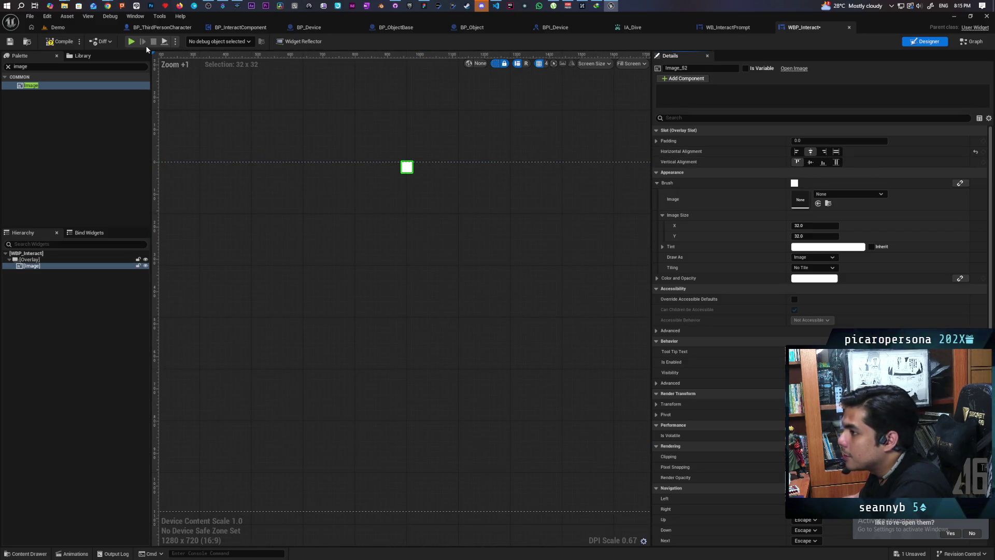
left_click(58, 41)
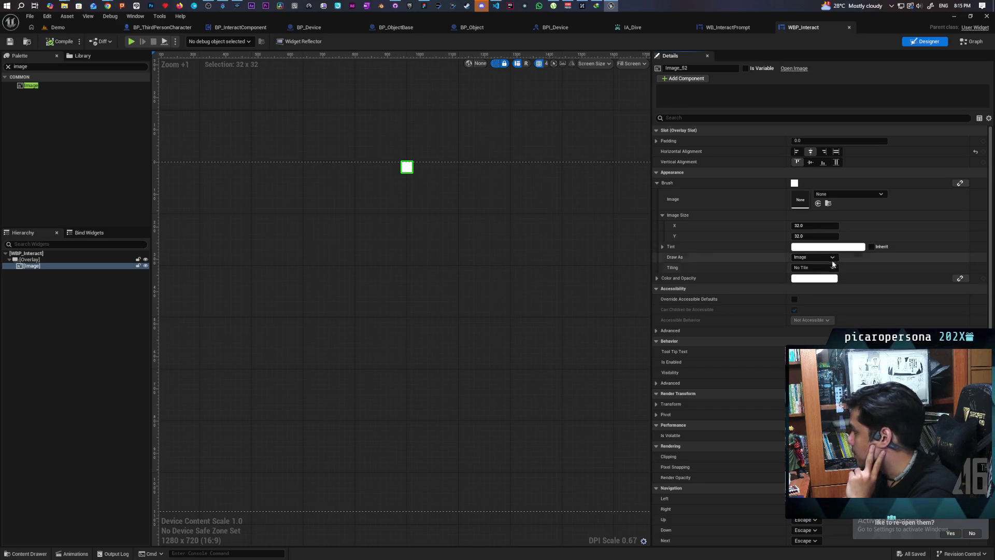
Draw the Image as a Rounded Box and recompile the widget.
left_click(813, 257)
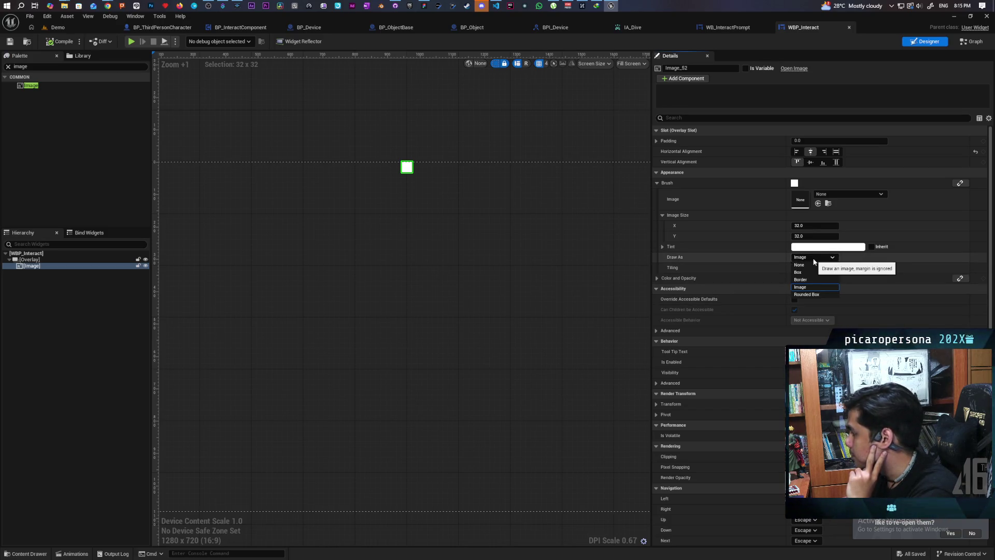
left_click(813, 293)
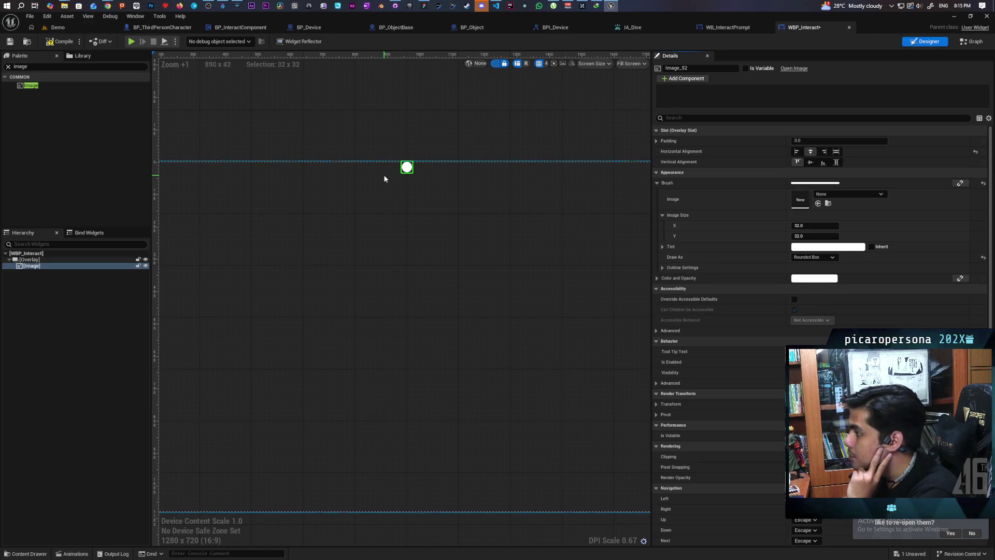
left_click(10, 41)
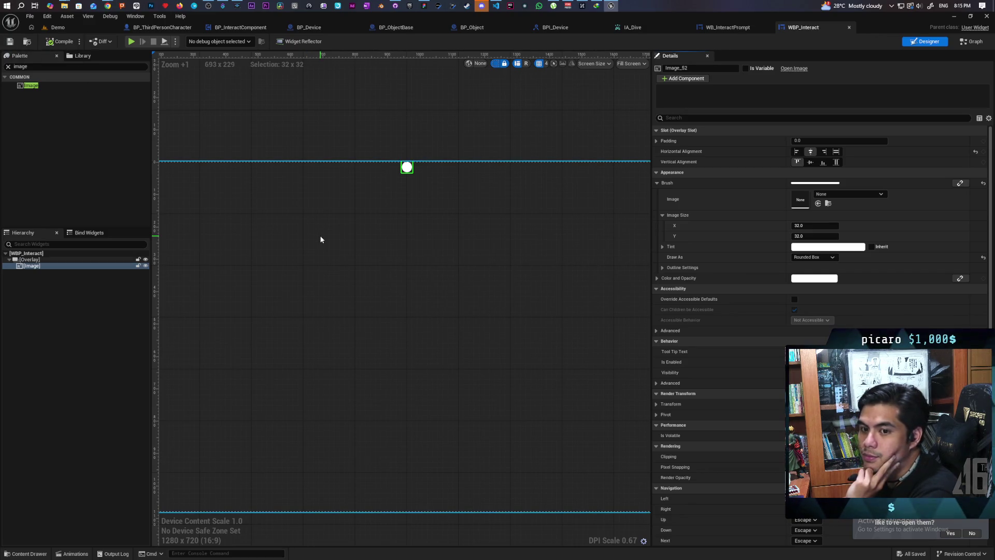
scroll(459, 220, "down", 3)
scroll(459, 220, "up", 2)
scroll(460, 224, "up", 1)
left_click_drag(460, 222, 413, 312)
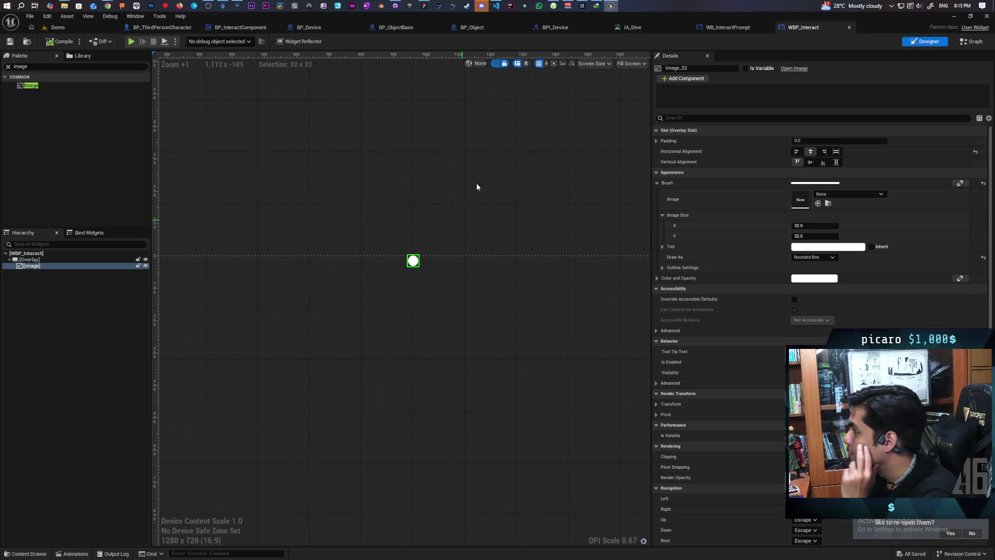
Preview the widget at Desired size and save WBP_Interact.
left_click(626, 64)
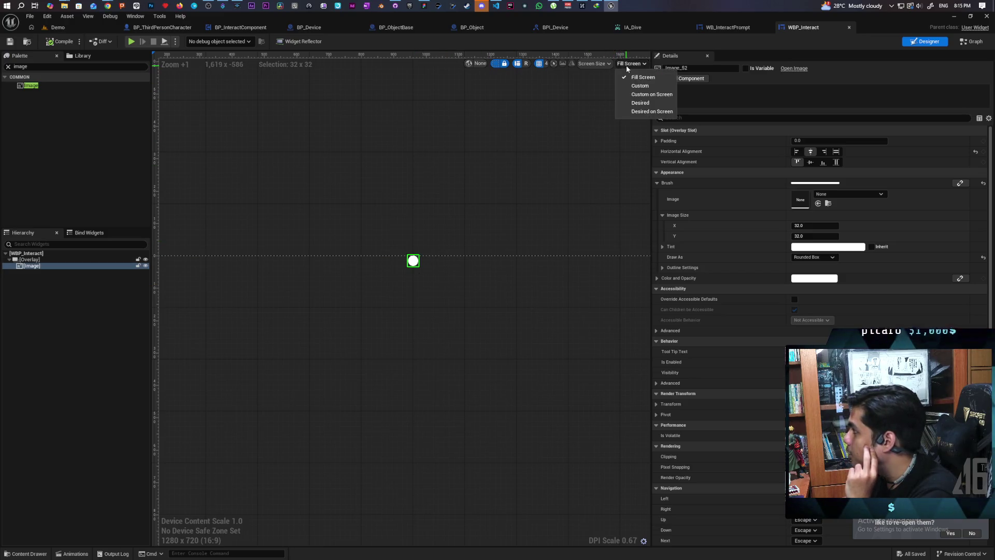
left_click(654, 103)
scroll(396, 188, "up", 4)
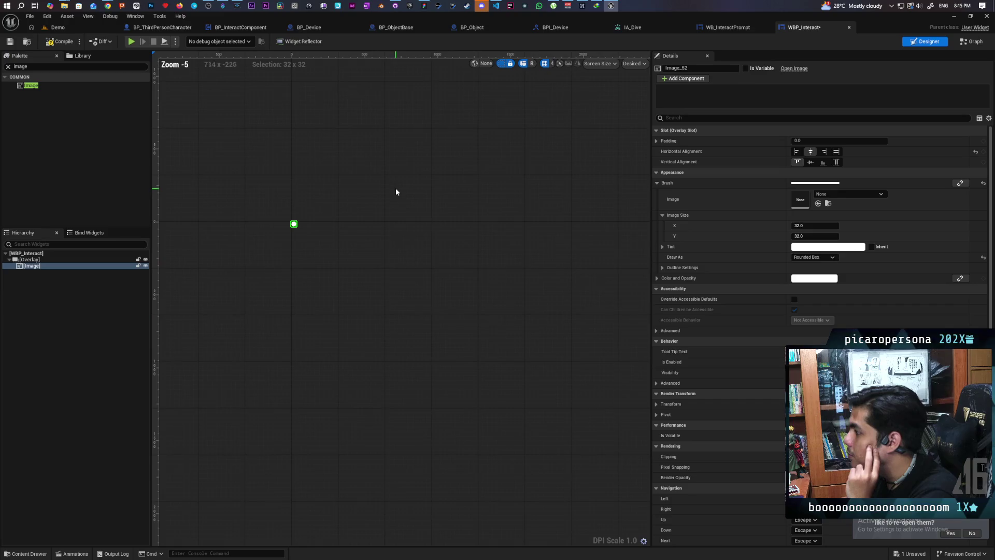
scroll(396, 269, "up", 6)
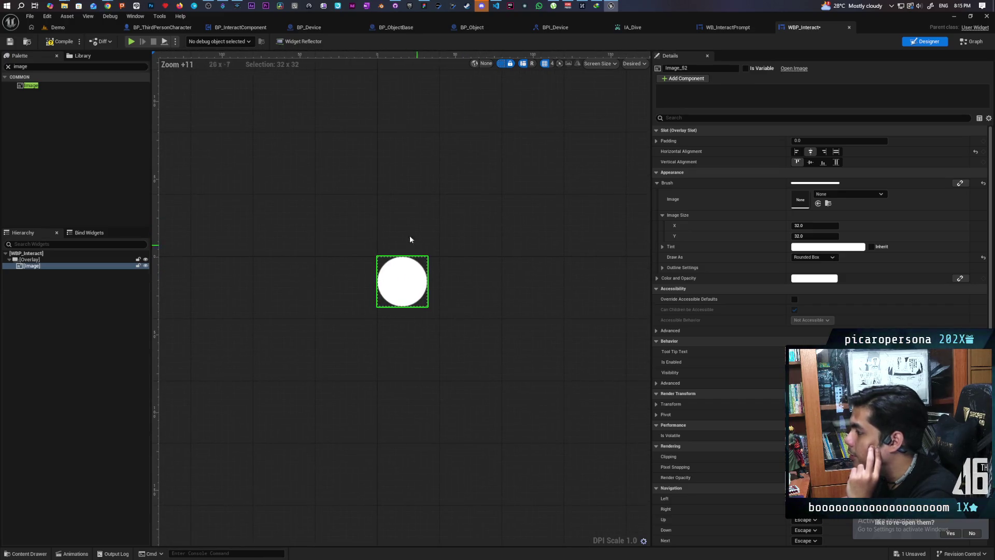
left_click(9, 42)
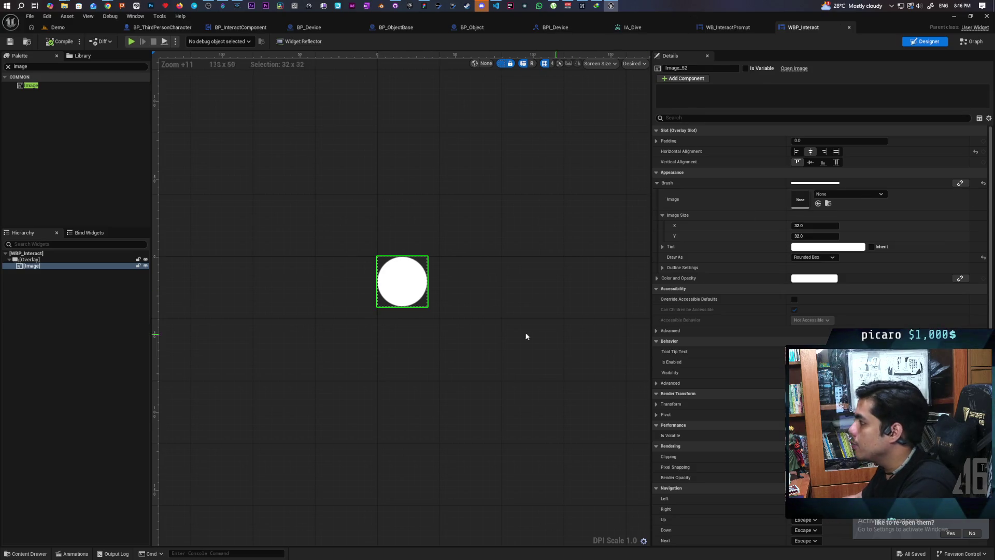
left_click(411, 331)
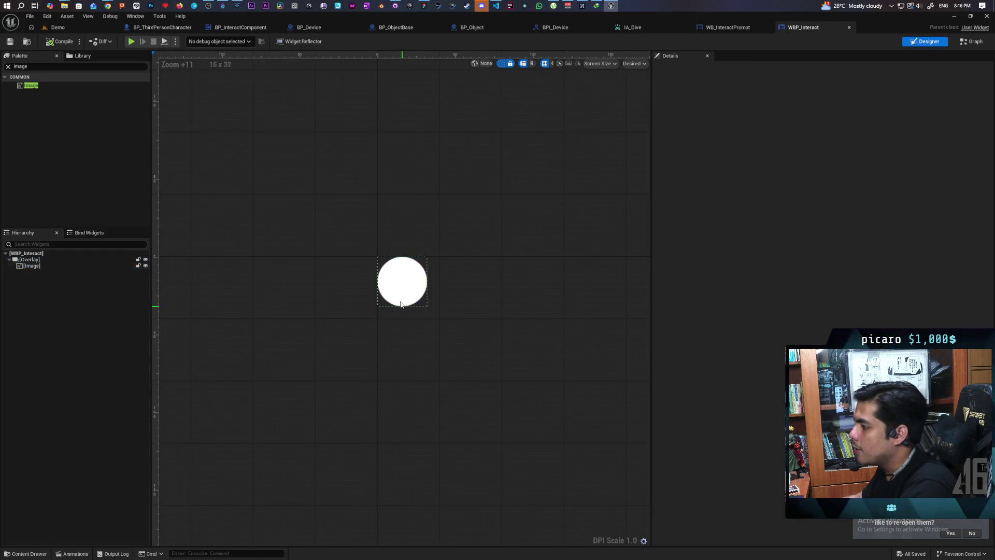
left_click(414, 289)
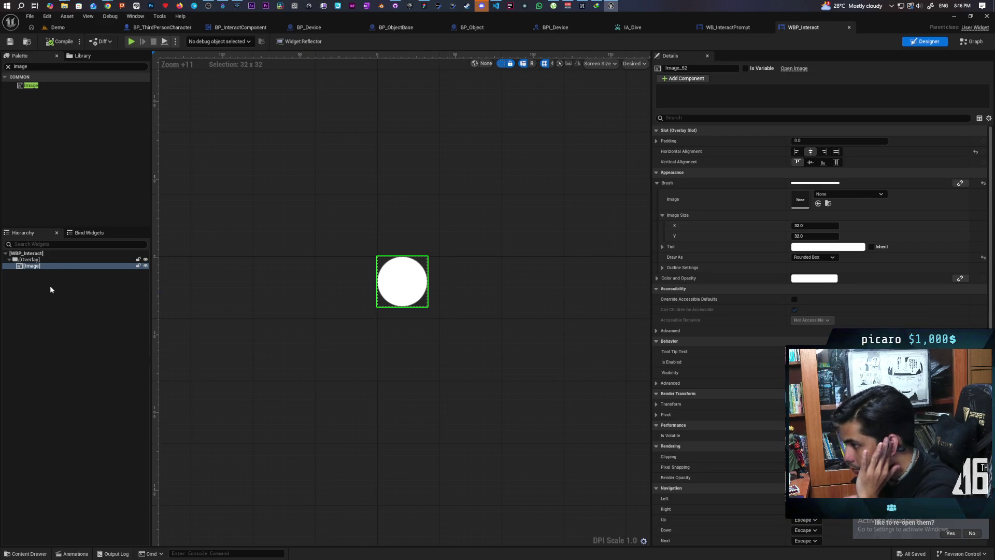
right_click(37, 269)
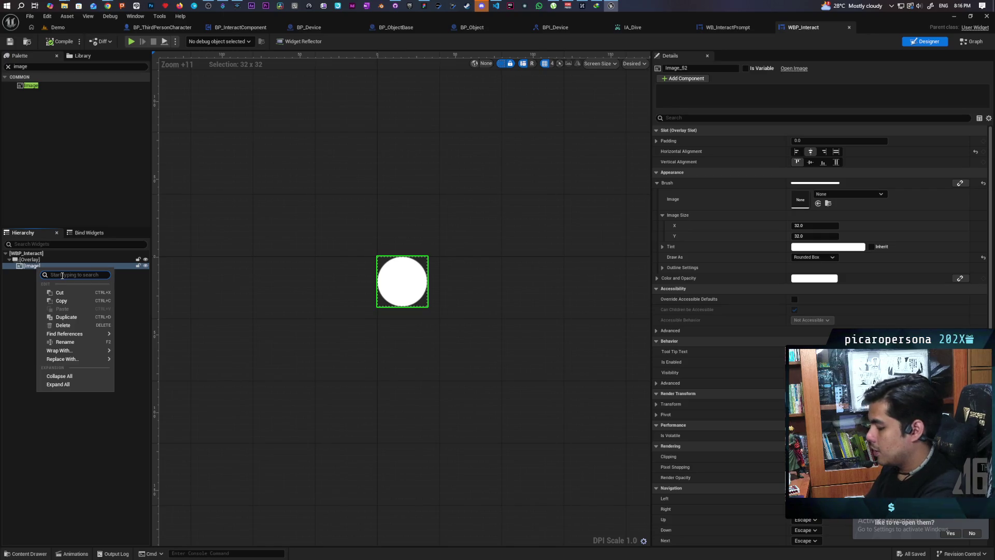
Wrap the circle Image in a Horizontal Box.
type("horizon")
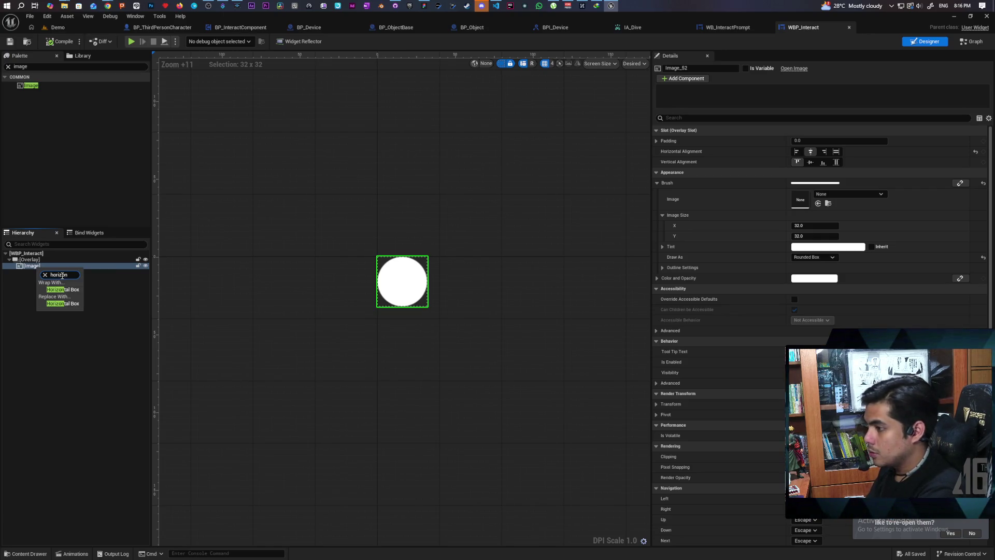
key("Return")
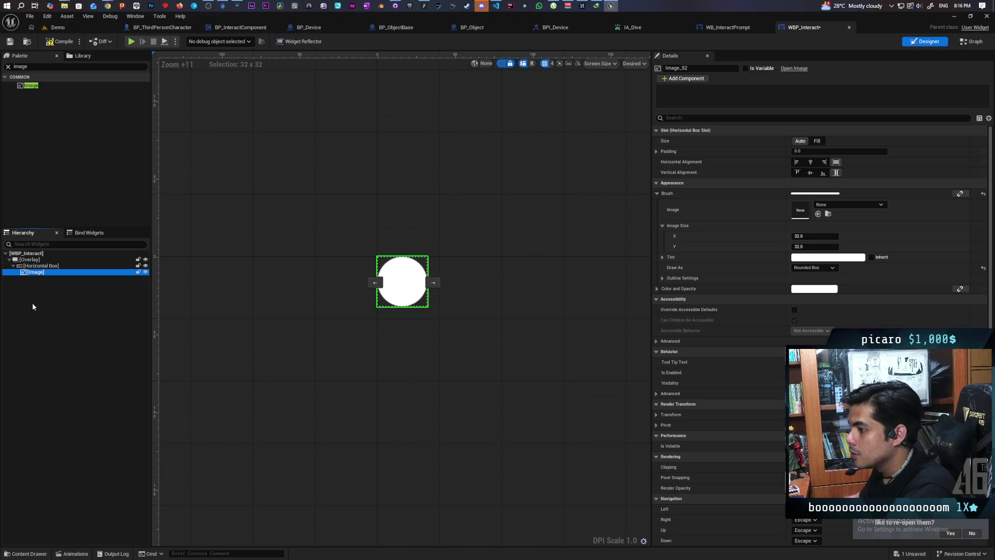
left_click(37, 67)
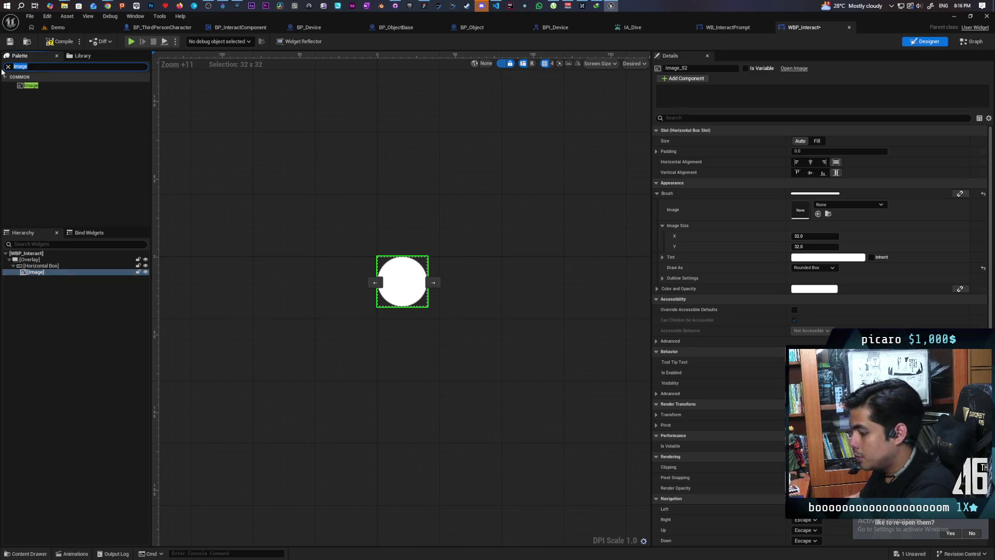
Add a Text Block beside the Image in the Horizontal Box, then reselect the Image.
type("text")
mouse_move(28, 95)
left_mouse_down()
mouse_move(95, 349)
mouse_move(57, 274)
mouse_move(73, 278)
left_mouse_up()
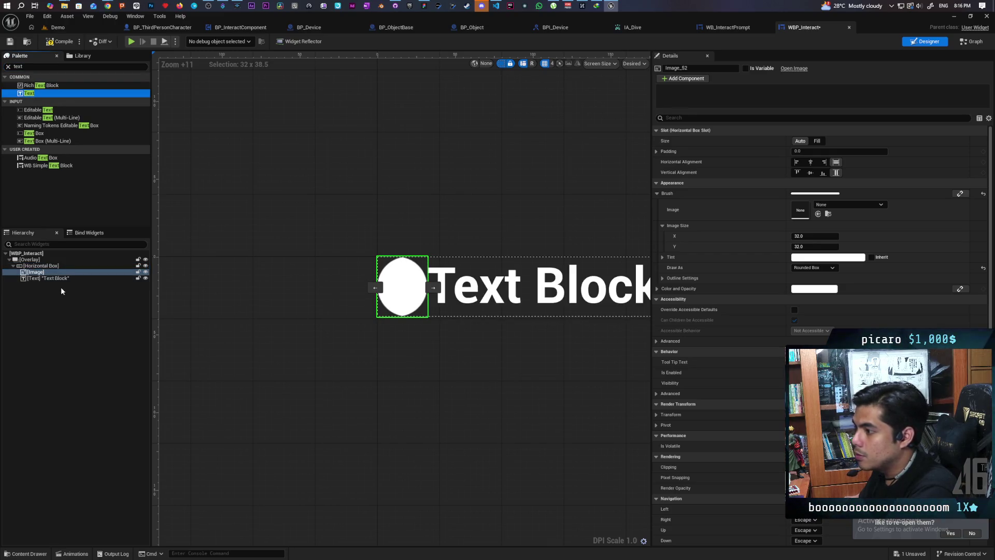
scroll(444, 251, "down", 3)
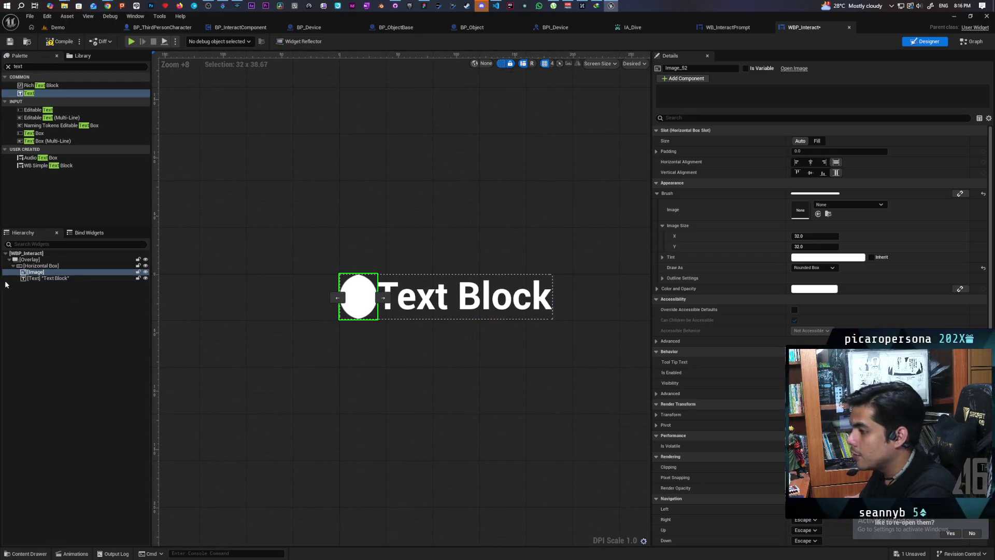
left_click(32, 273)
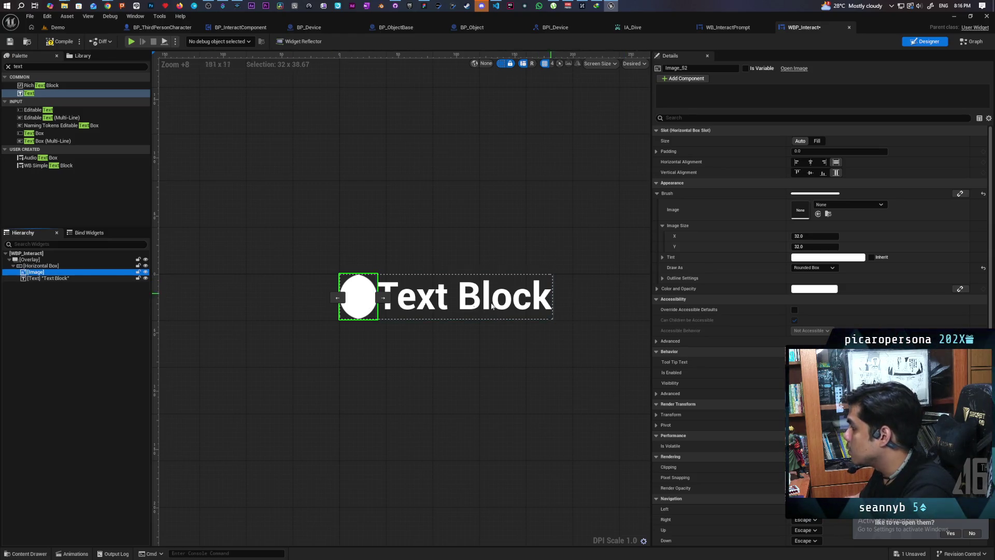
left_click(42, 265)
left_click(39, 274)
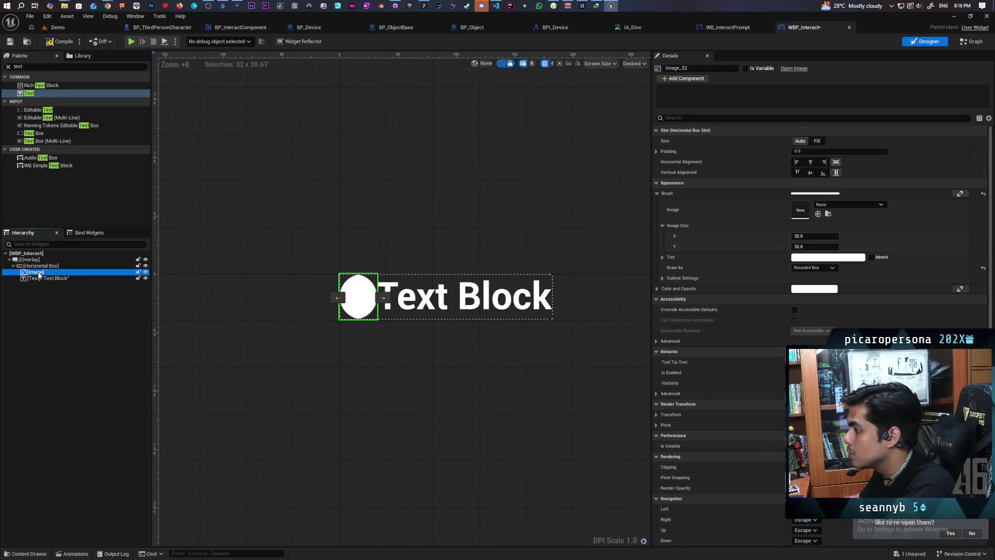
left_click(40, 265)
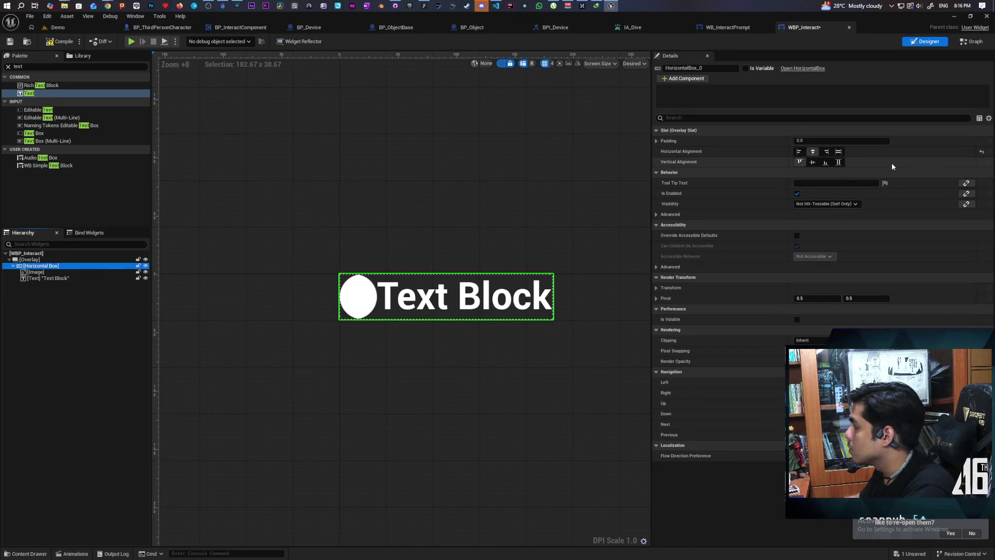
left_click(68, 273)
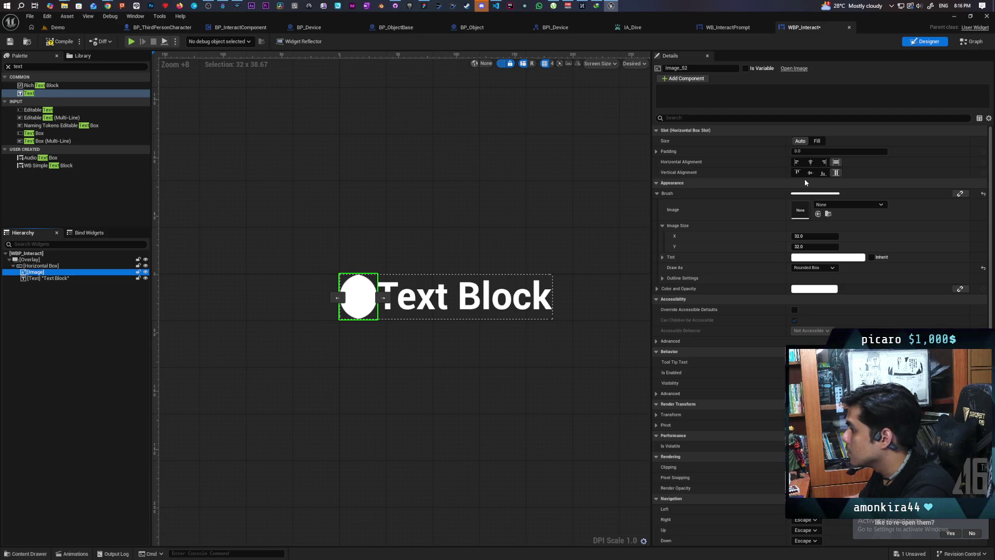
Wrap the circle Image with a Scale Box from its Hierarchy menu, then deselect.
right_click(36, 272)
type("scale")
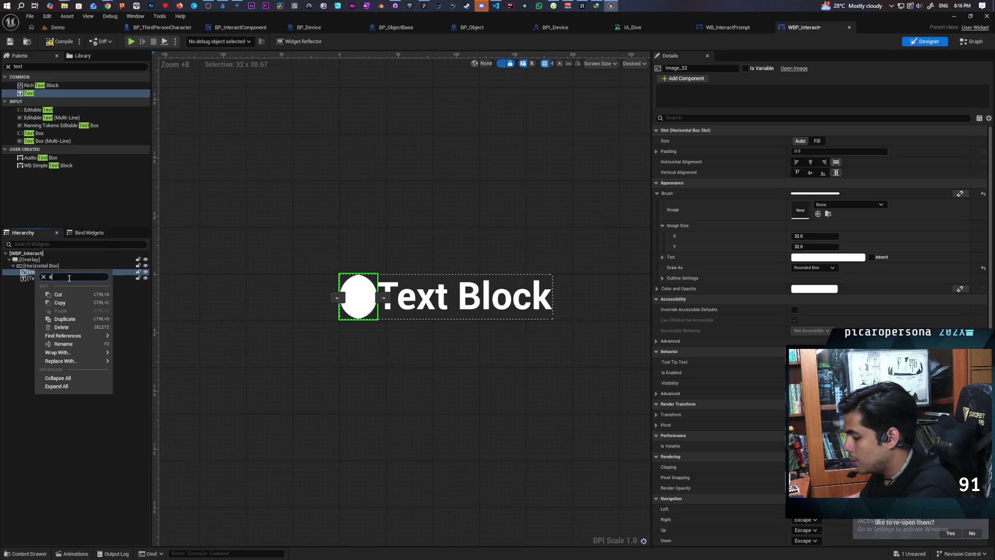
left_click(57, 291)
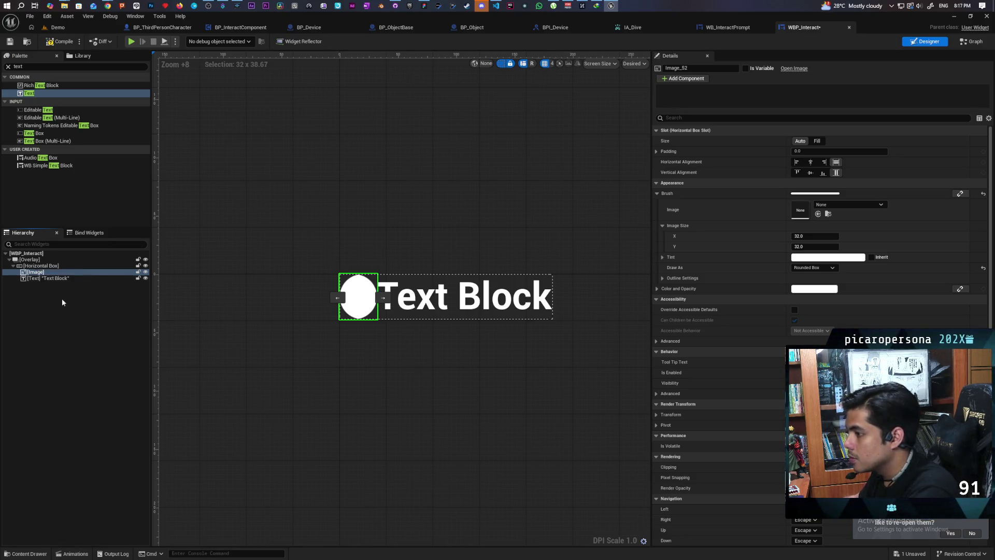
left_click(40, 271)
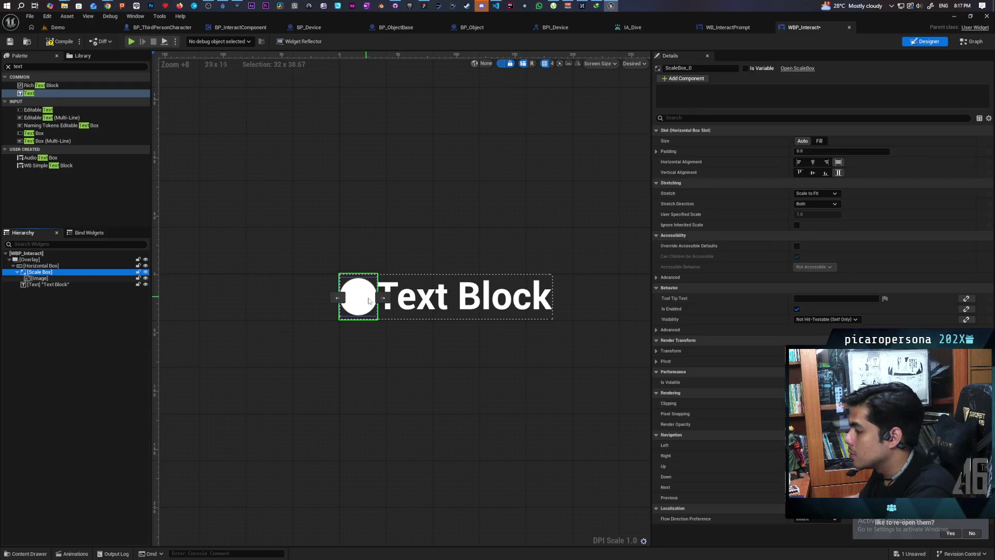
left_click(43, 300)
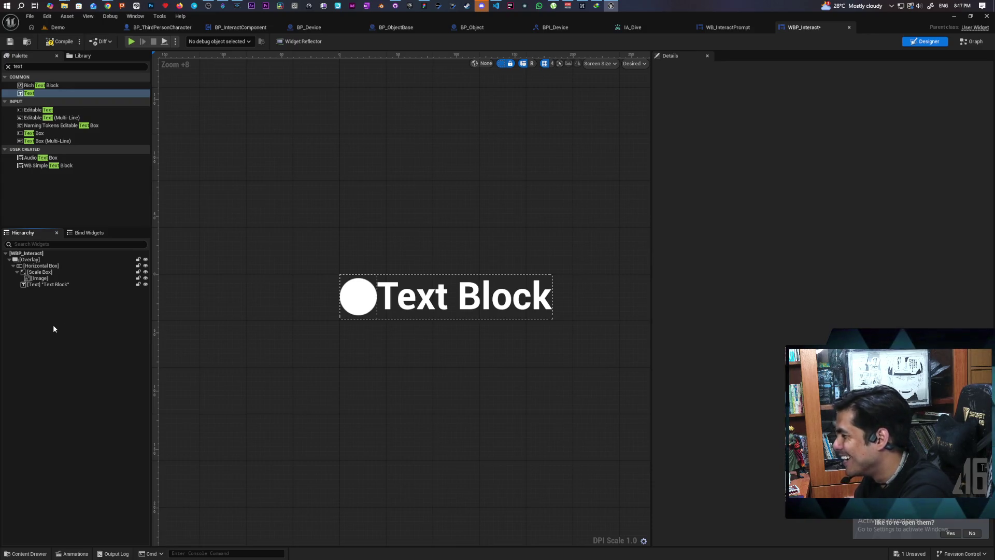
Mark the Text Block as a variable and save the widget blueprint.
left_click(39, 284)
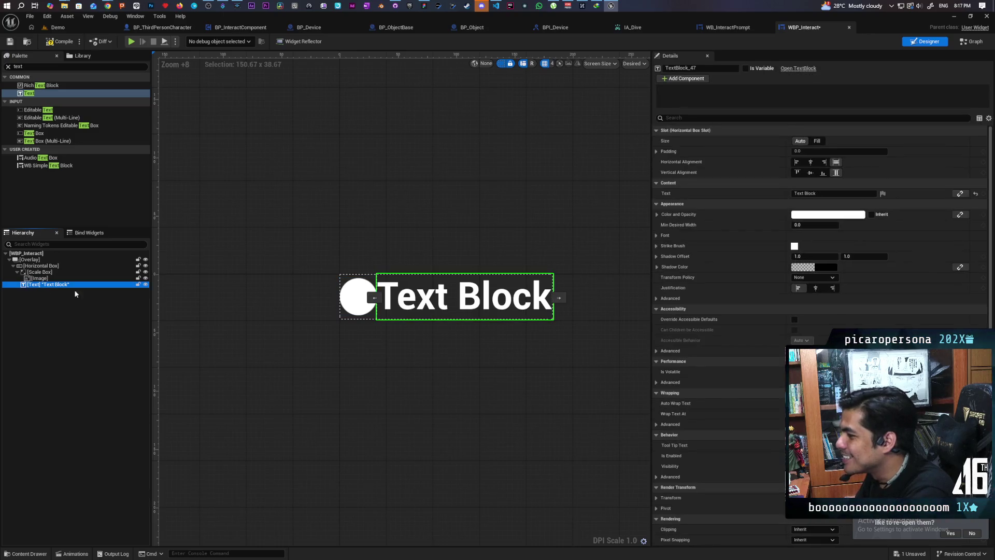
left_click(749, 69)
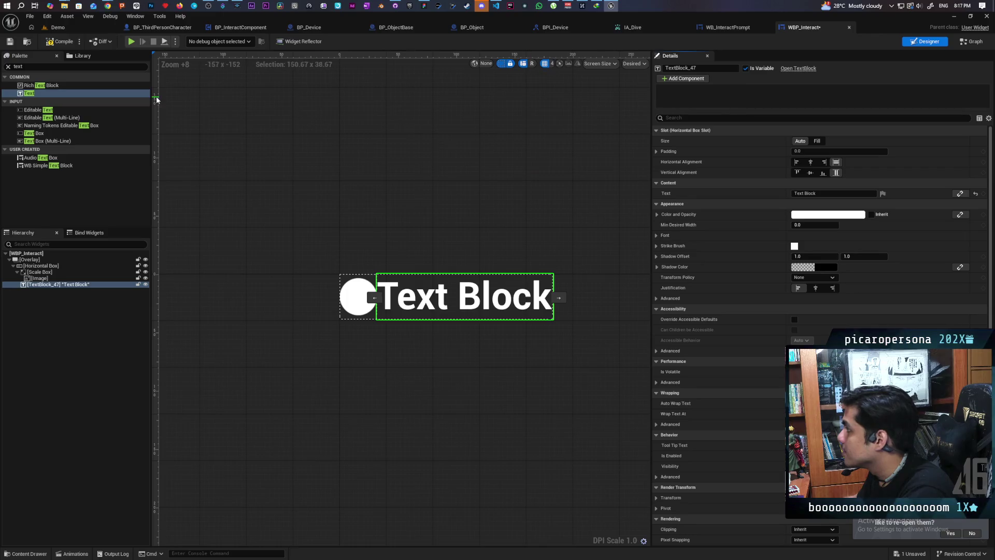
key("ctrl+s")
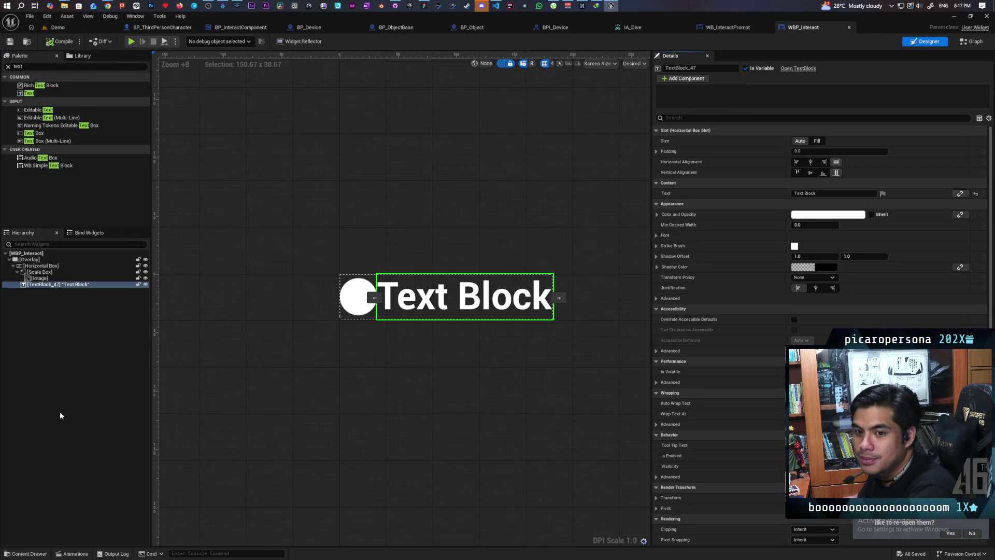
Call SetText on TextBlock_47 from Event Pre Construct in the event graph.
left_click(972, 42)
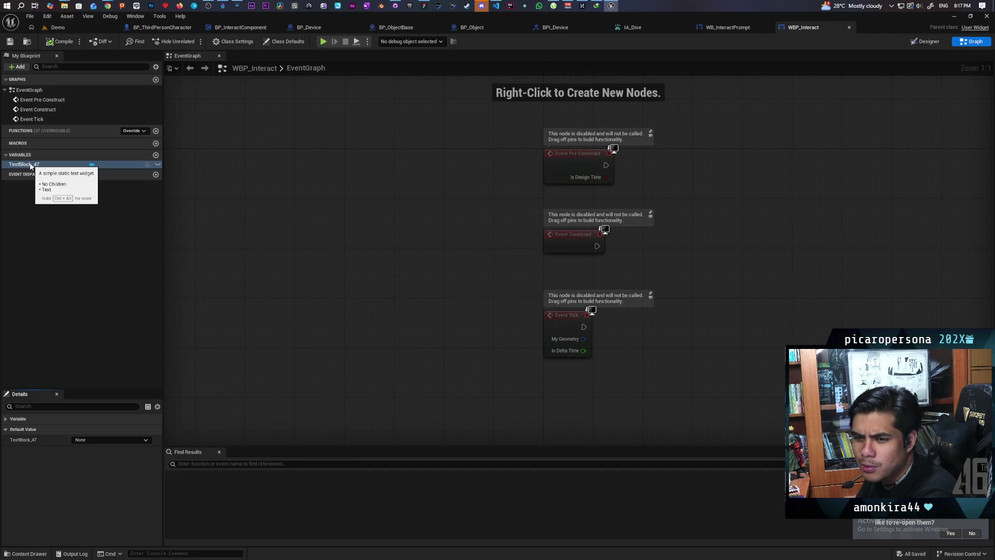
mouse_move(31, 165)
left_mouse_down()
mouse_move(660, 188)
mouse_move(648, 185)
left_mouse_up()
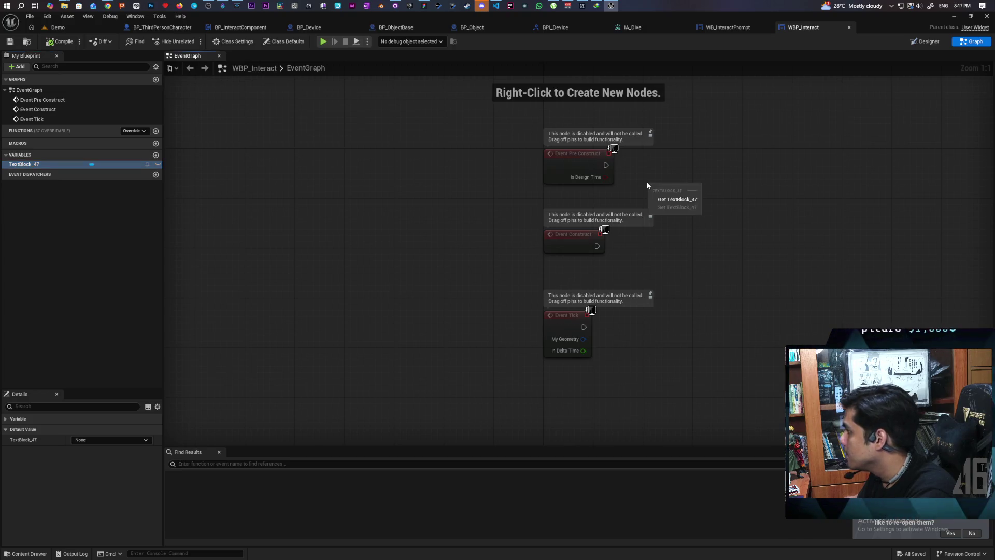
left_click(674, 199)
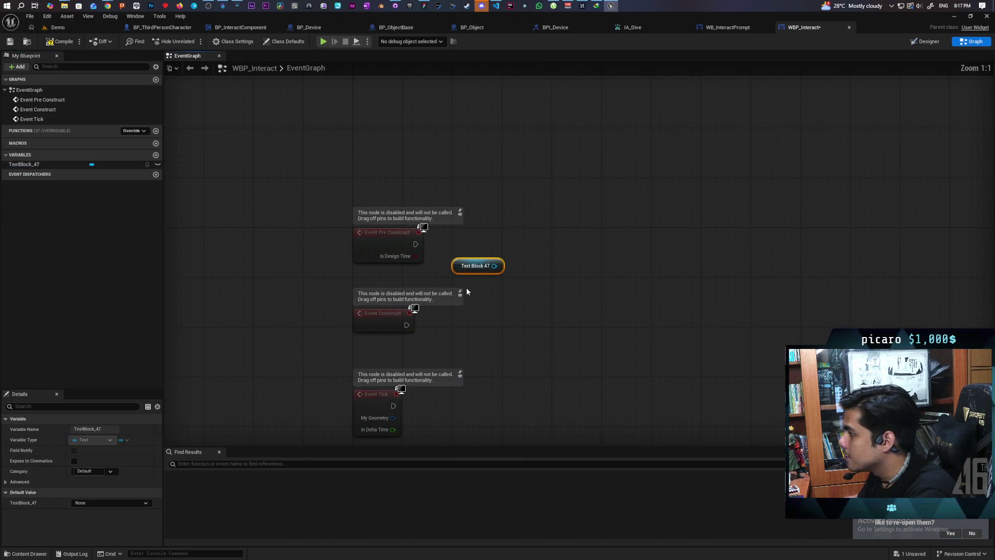
left_click_drag(392, 245, 394, 207)
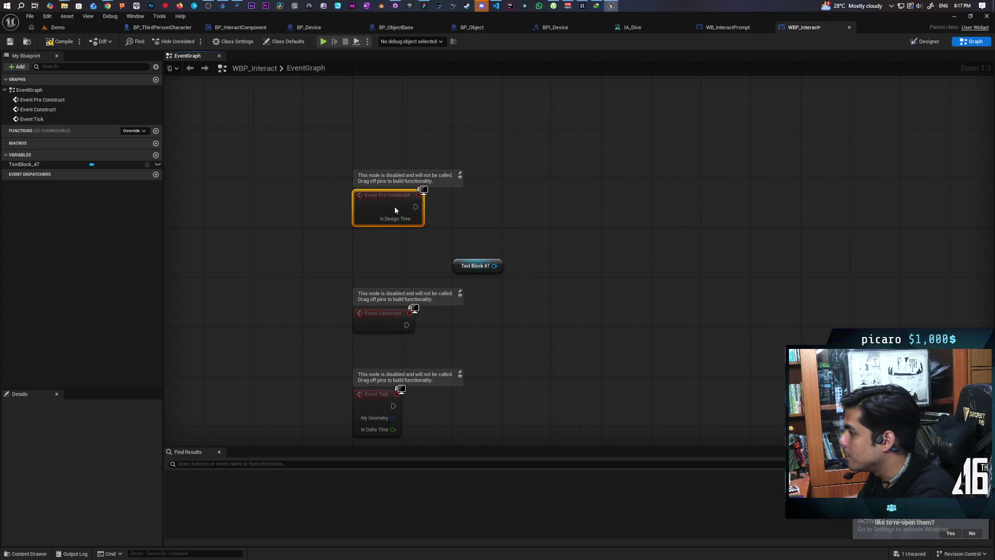
left_click_drag(470, 266, 426, 267)
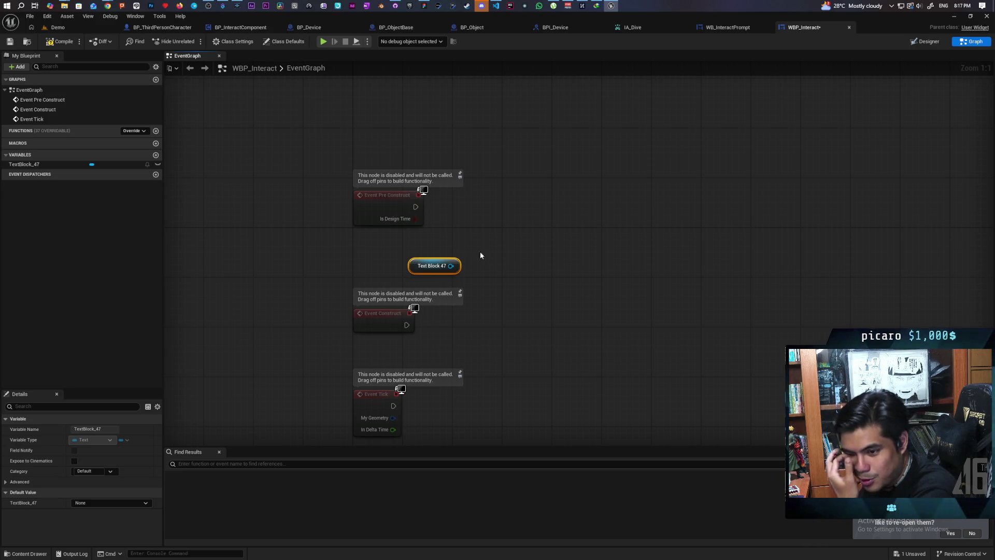
left_click_drag(452, 266, 486, 231)
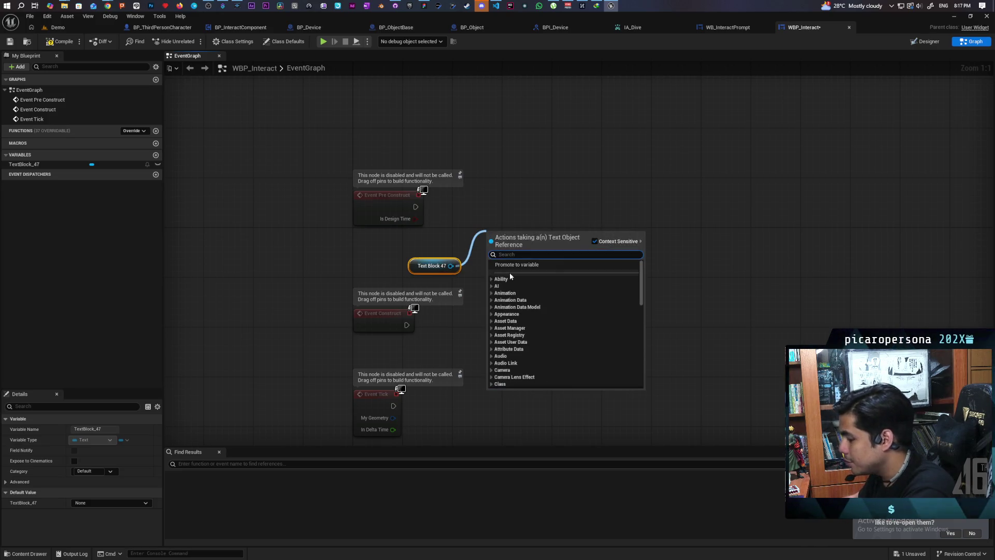
type("set text")
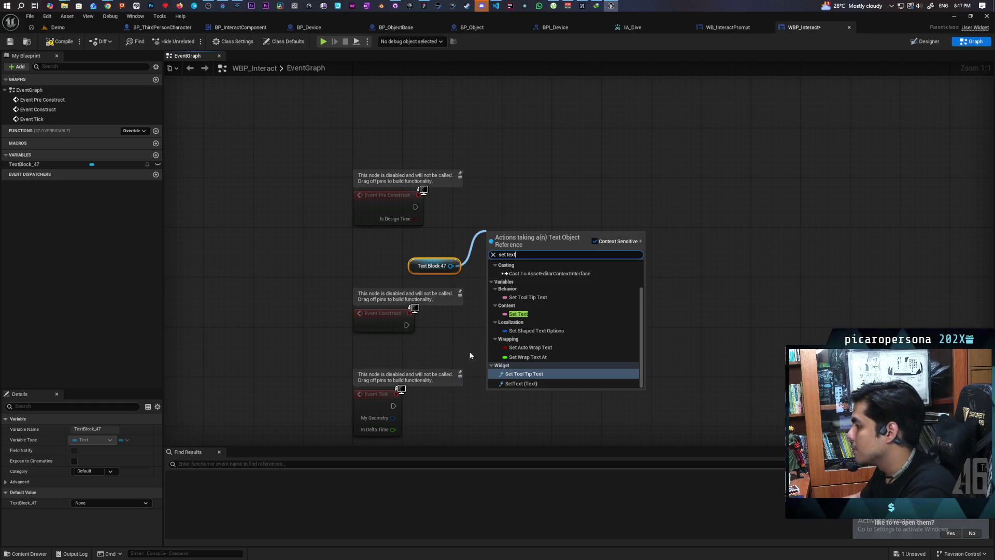
left_click(505, 383)
left_click_drag(416, 207, 491, 206)
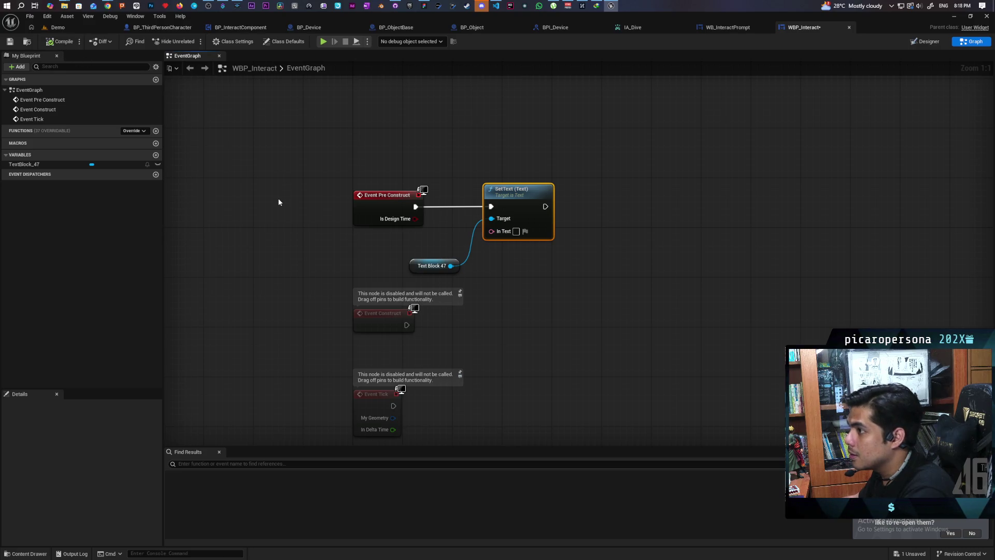
Promote SetText's In Text to an Expose on Spawn variable with default value 'Item'.
left_click_drag(491, 231, 446, 243)
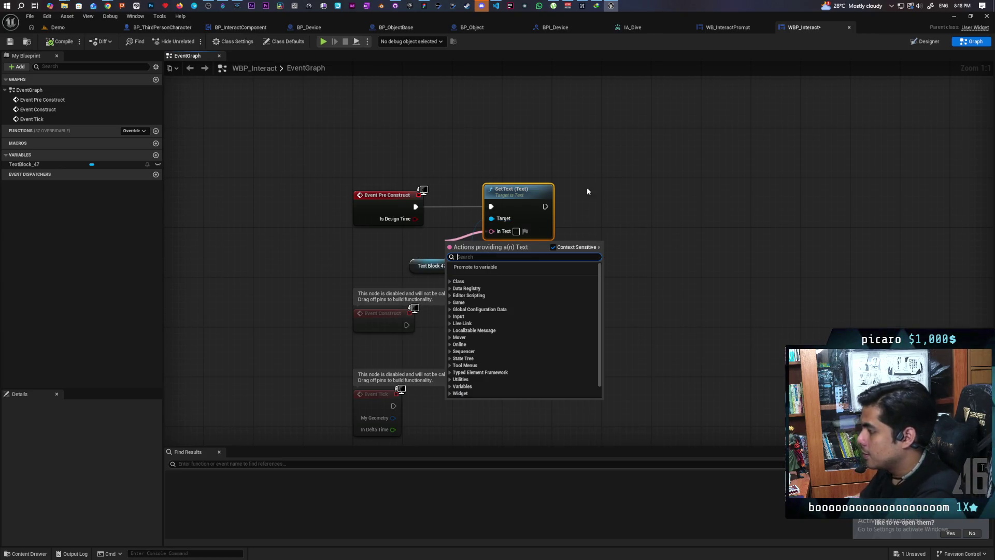
left_click(521, 267)
left_click(106, 222)
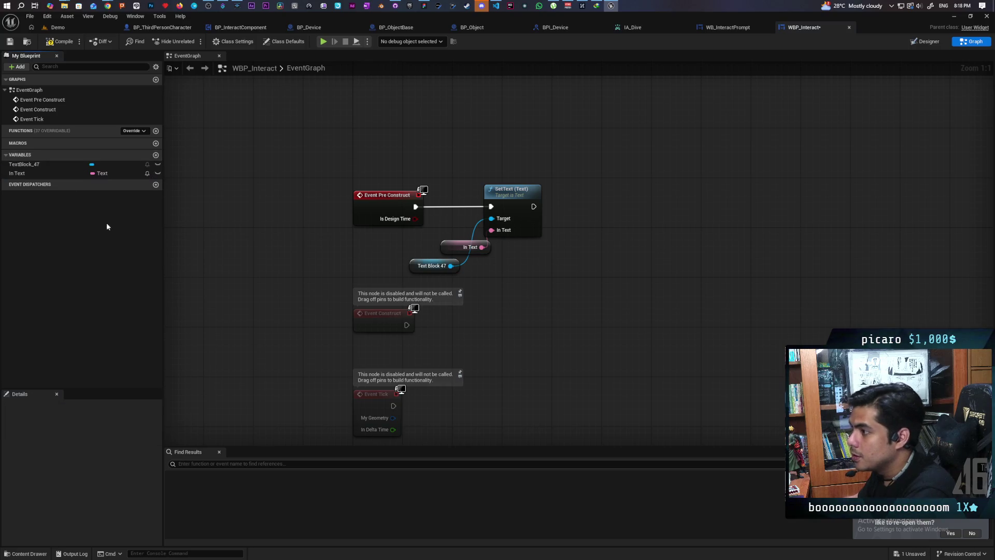
left_click(63, 40)
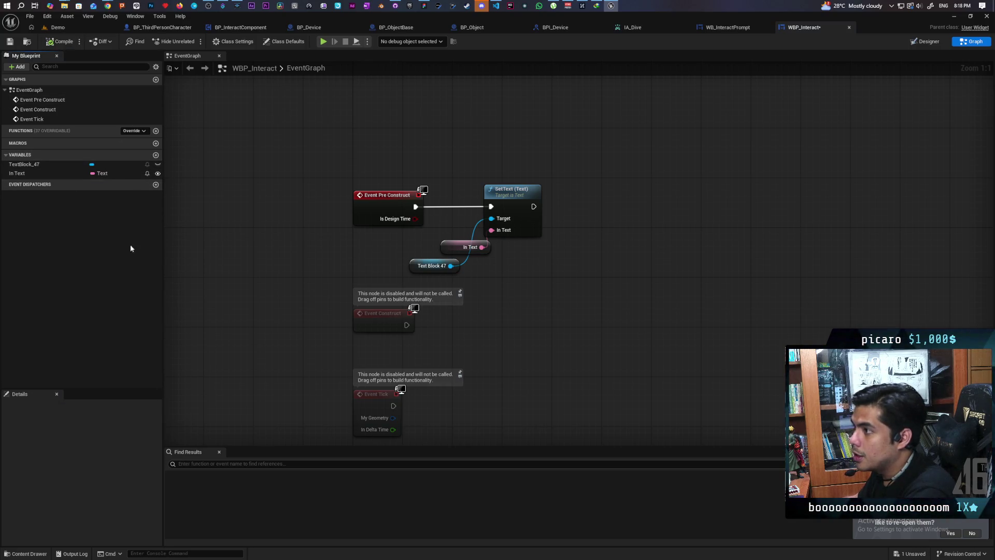
left_click(103, 173)
left_click(15, 419)
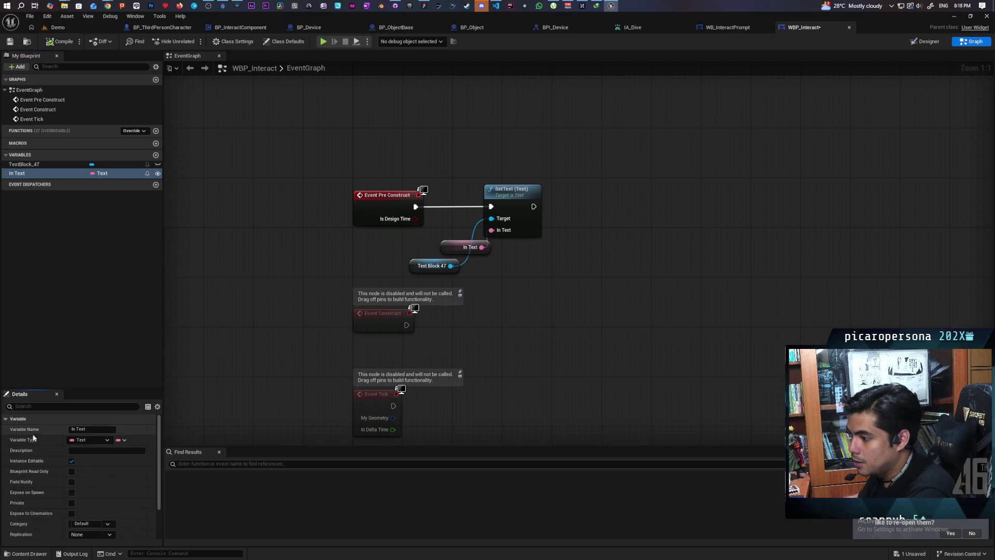
left_click(71, 492)
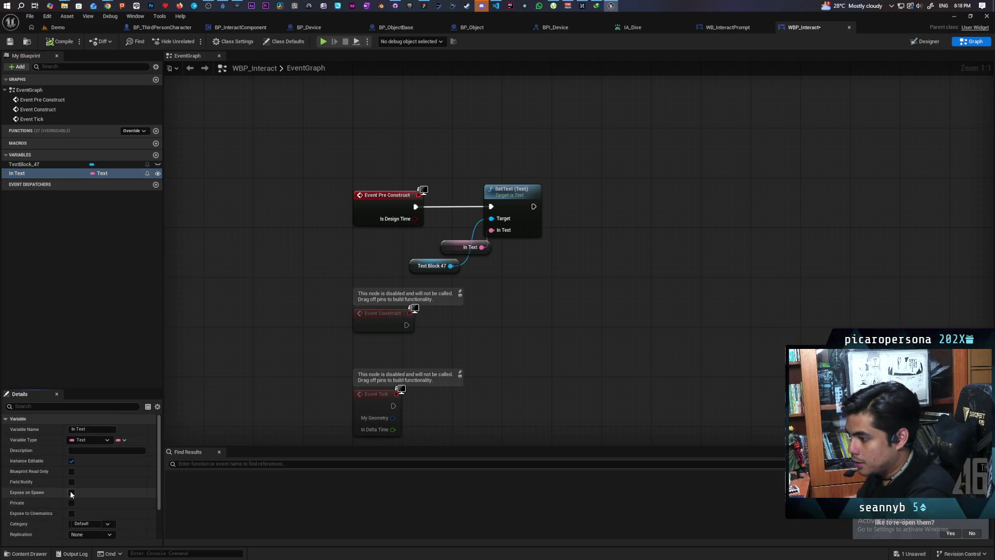
scroll(45, 492, "down", 2)
left_click(92, 533)
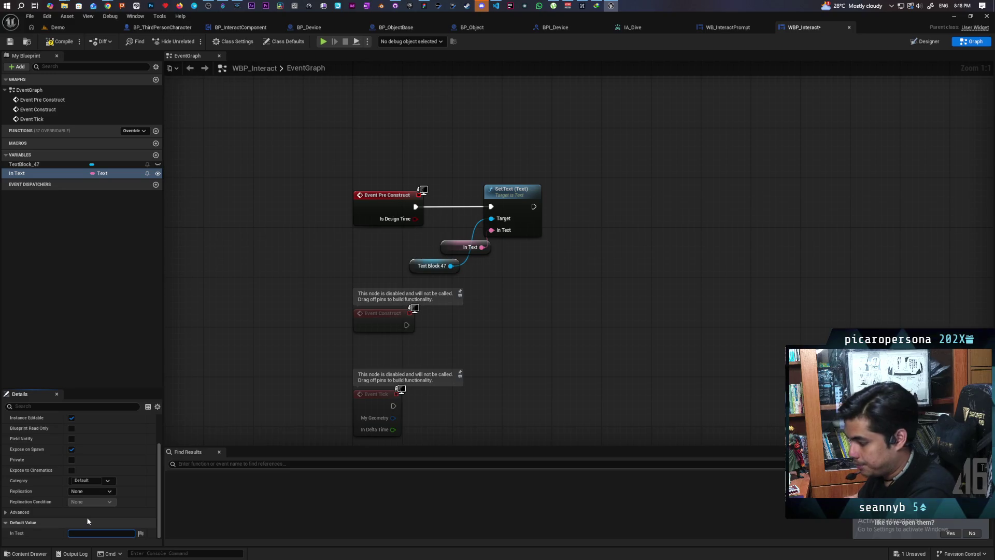
type("Hem")
left_click(230, 365)
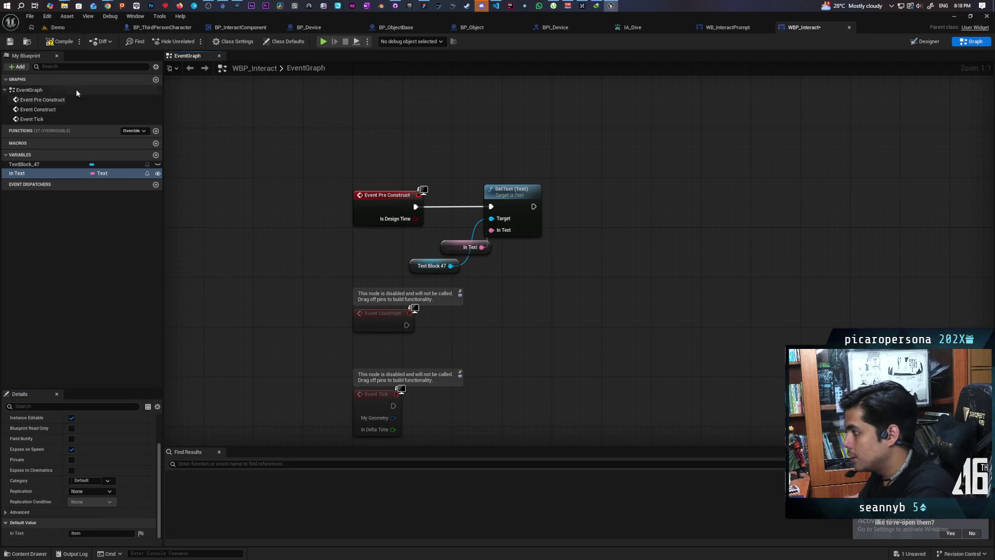
left_click(925, 41)
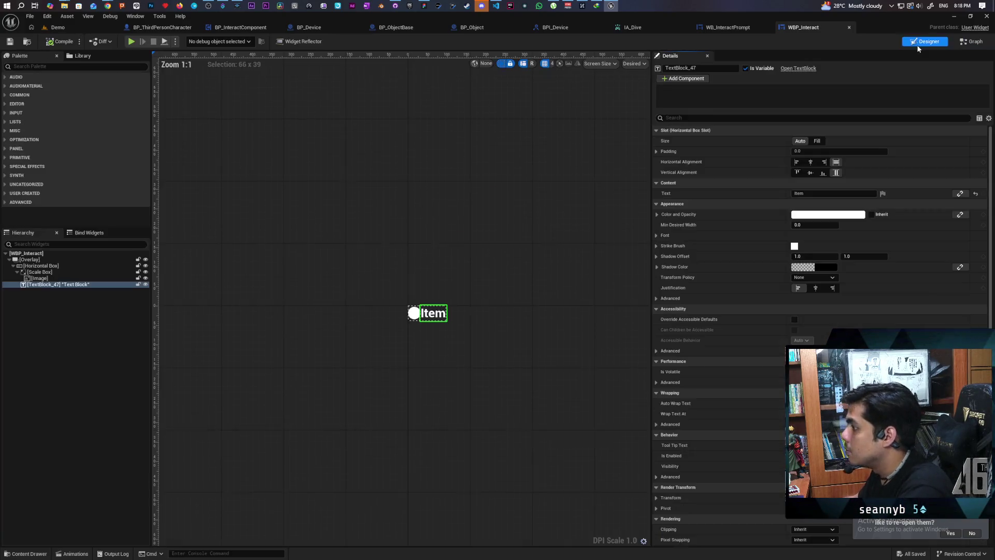
Set the Text Block's left padding to 20, then compile and save.
scroll(467, 340, "up", 3)
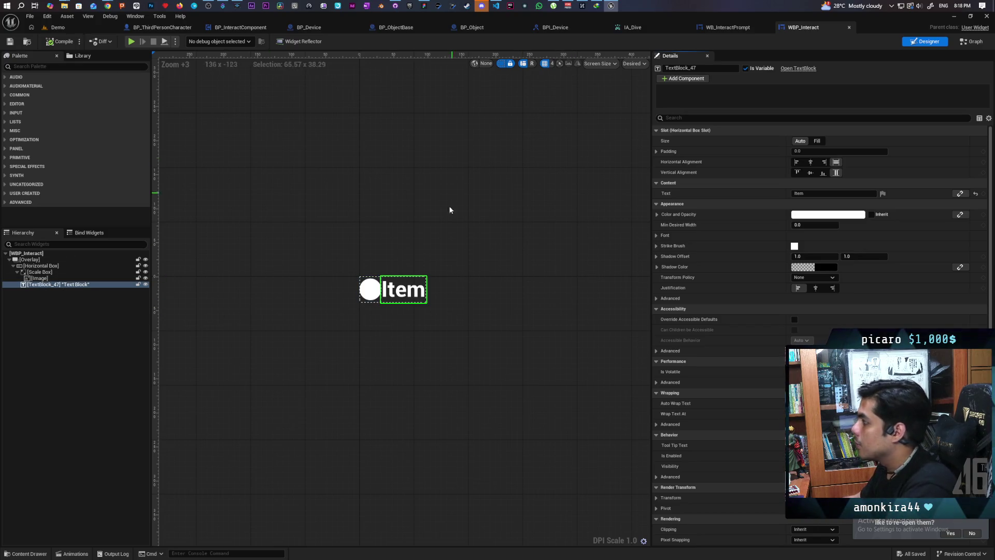
left_click(657, 151)
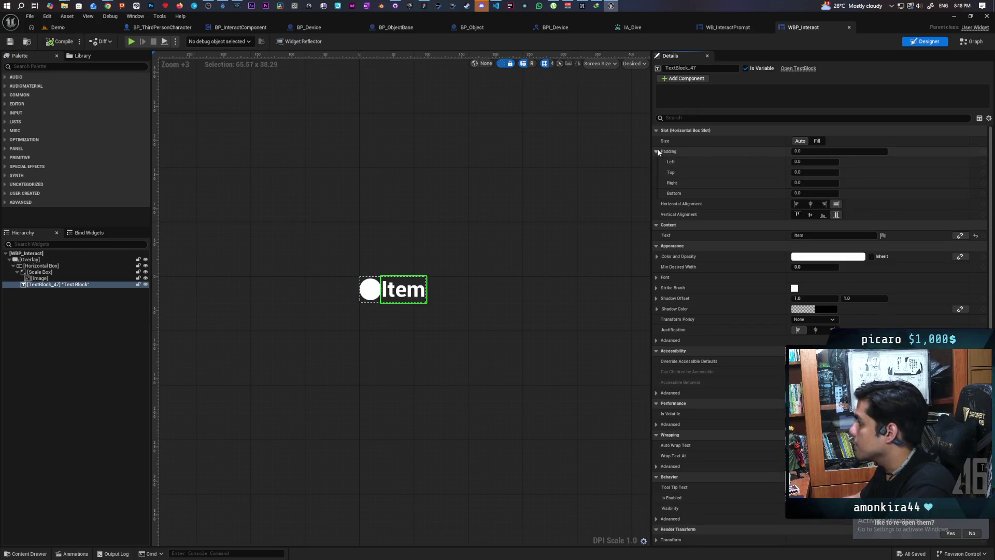
left_click(801, 162)
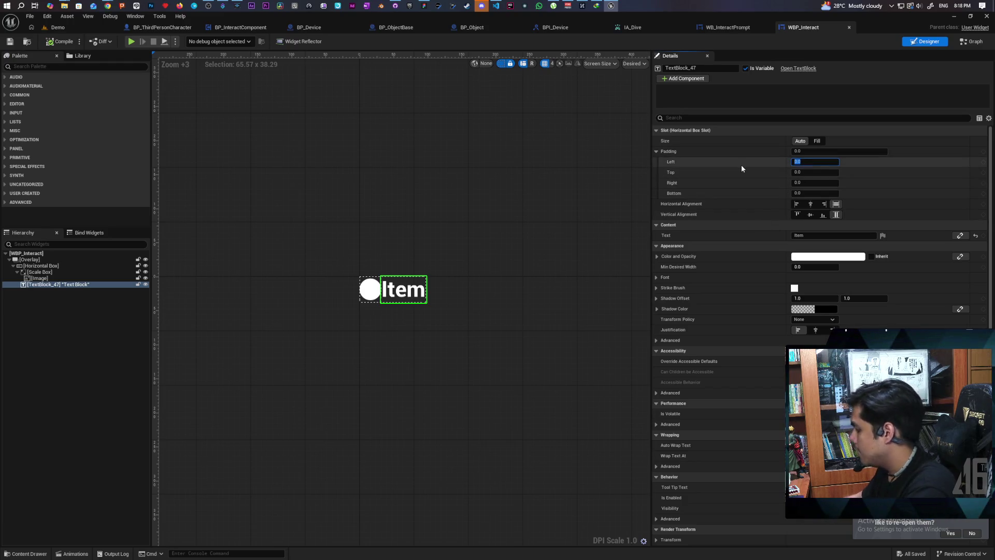
type("20")
key("Return")
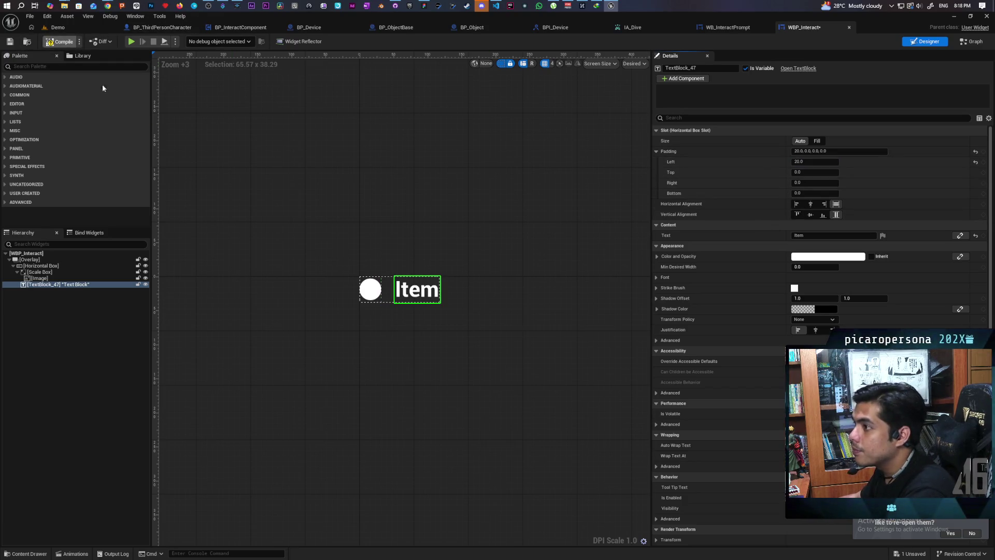
key("ctrl+s")
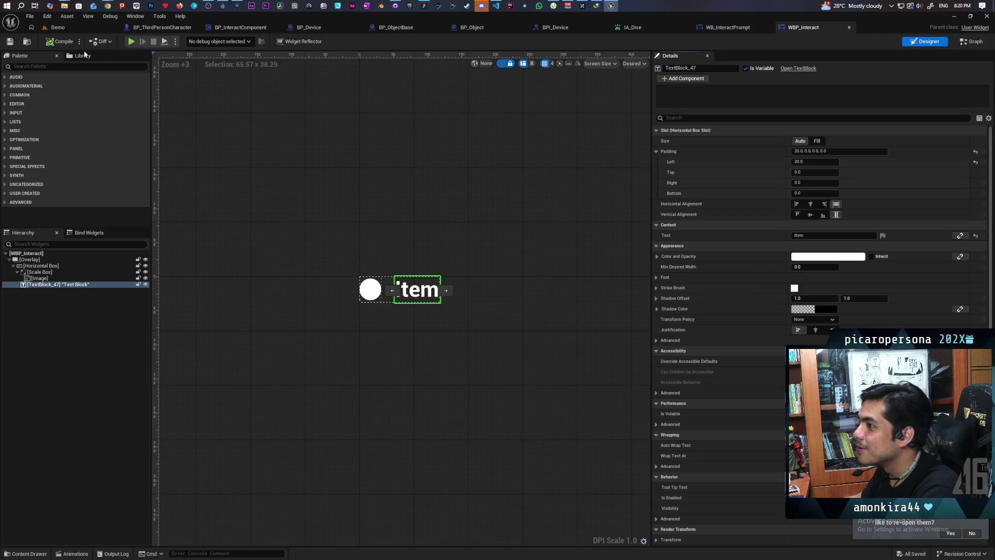
Browse to the Interact folder in the Content Drawer with WBP_Interact selected.
left_click(29, 44)
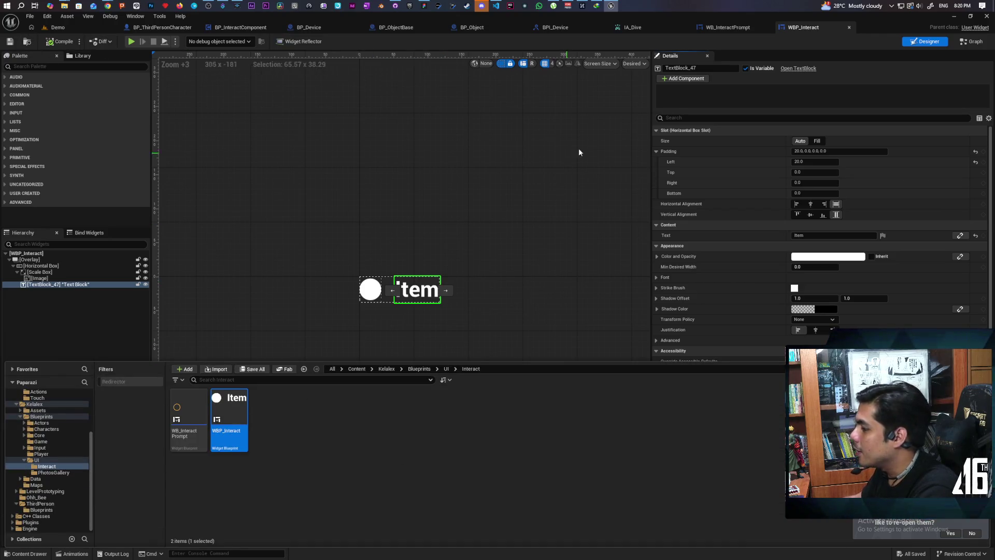
Switch to BP_ObjectBase's EventGraph and pan to the BeginPlay Set Visibility nodes.
left_click(470, 28)
scroll(364, 197, "up", 4)
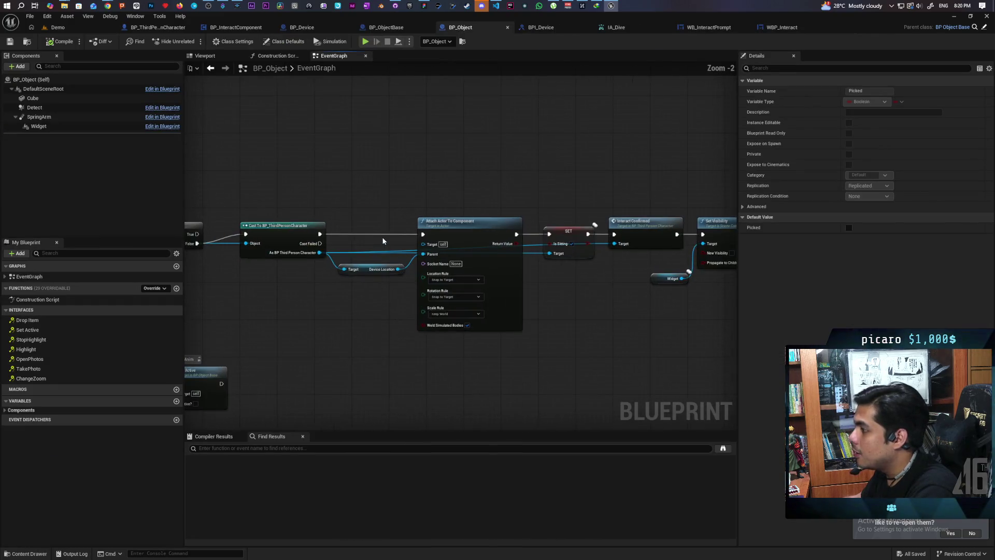
mouse_move(491, 273)
left_mouse_down()
mouse_move(415, 265)
mouse_move(645, 256)
left_mouse_up()
scroll(642, 257, "down", 2)
scroll(449, 260, "up", 2)
scroll(448, 259, "down", 2)
key("ctrl+Tab")
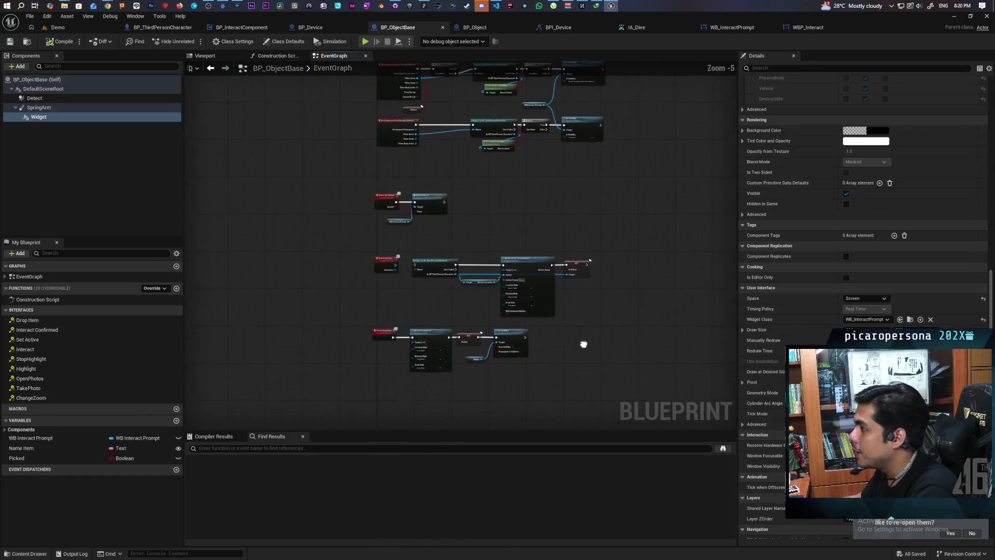
scroll(484, 380, "up", 4)
mouse_move(546, 300)
left_mouse_down()
mouse_move(480, 284)
mouse_move(452, 291)
left_mouse_up()
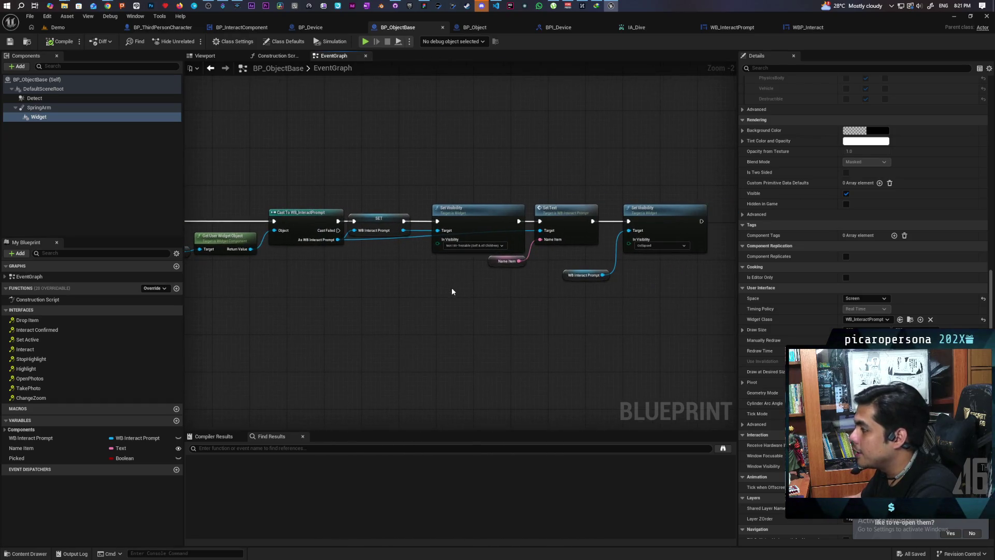
right_click(394, 300)
Add a Create Widget node with class WBP_Interact and place it under Event BeginPlay.
type("create")
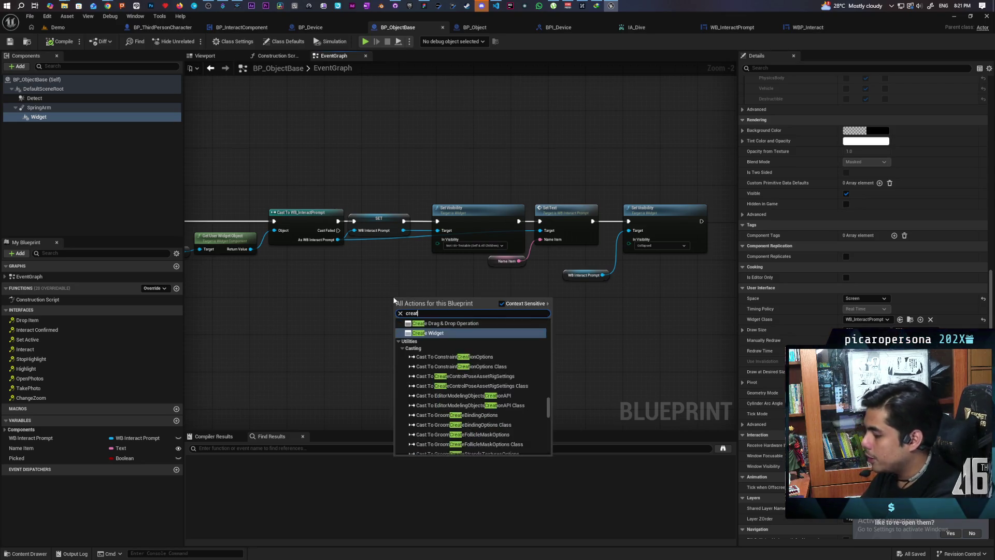
key("Return")
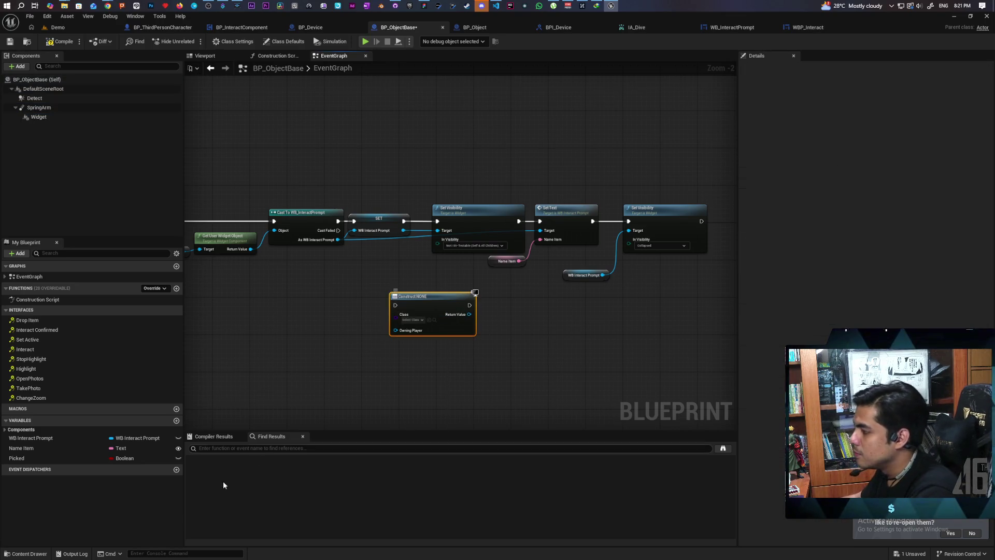
left_click(412, 320)
left_click(452, 354)
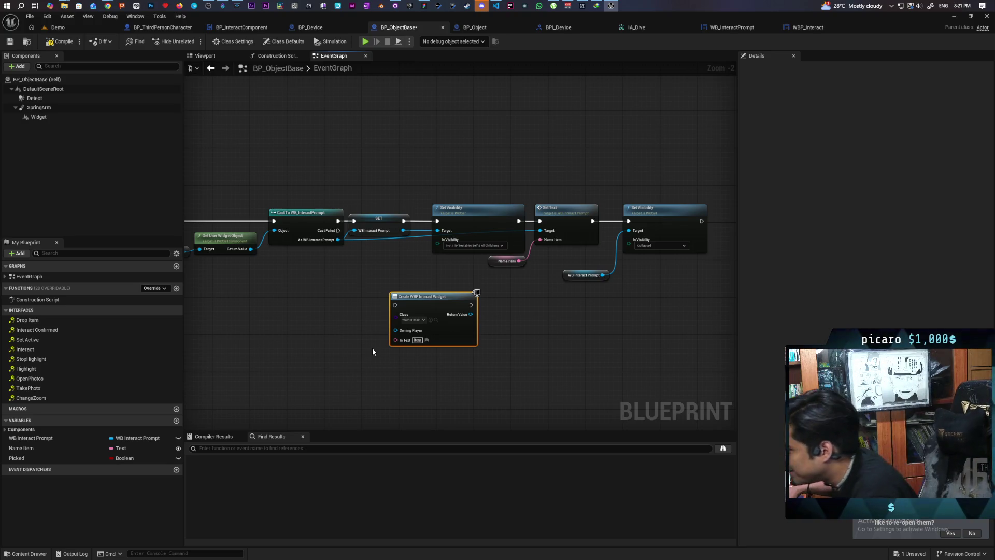
mouse_move(421, 368)
left_mouse_down()
mouse_move(497, 367)
mouse_move(554, 319)
left_mouse_up()
mouse_move(592, 288)
left_mouse_down()
mouse_move(447, 265)
mouse_move(525, 277)
left_mouse_up()
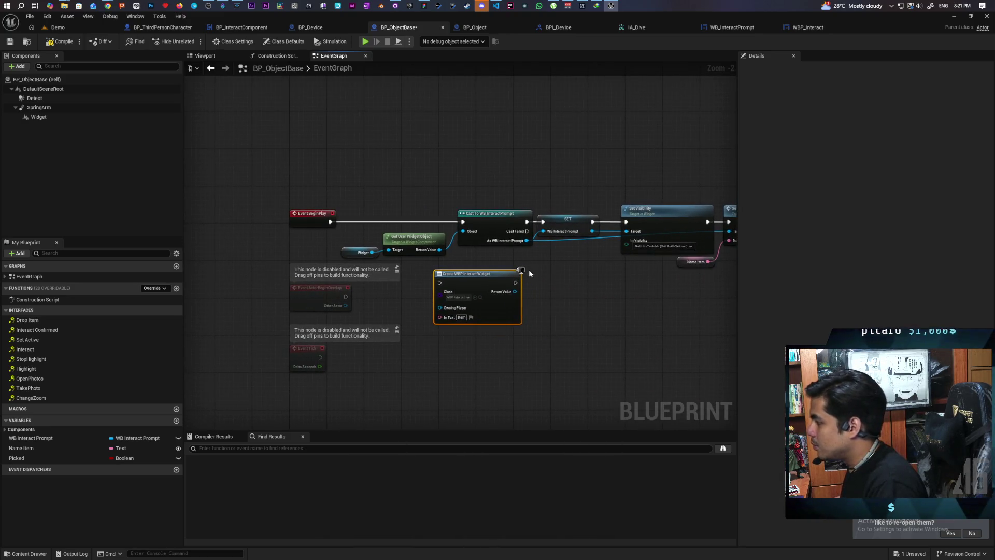
left_click(569, 221)
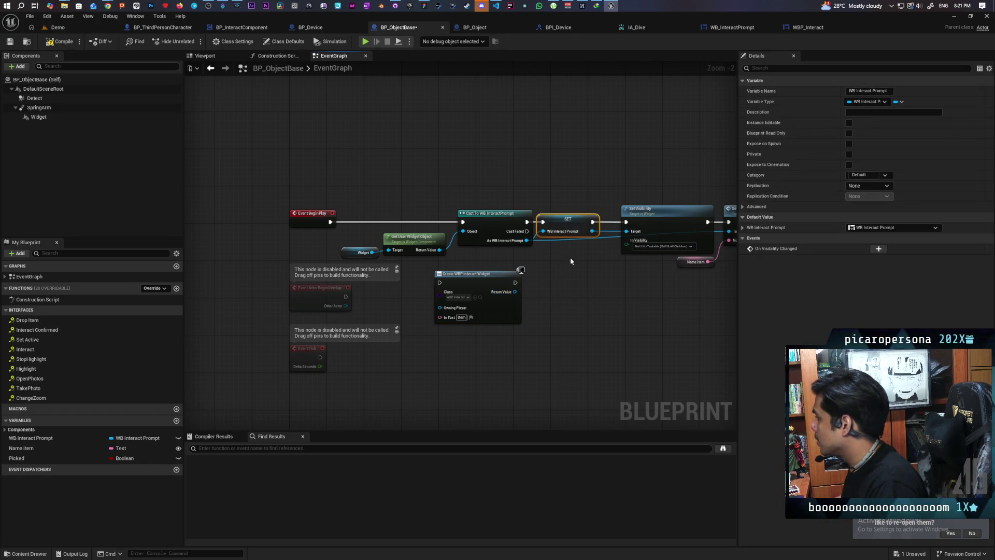
left_click_drag(515, 294, 559, 297)
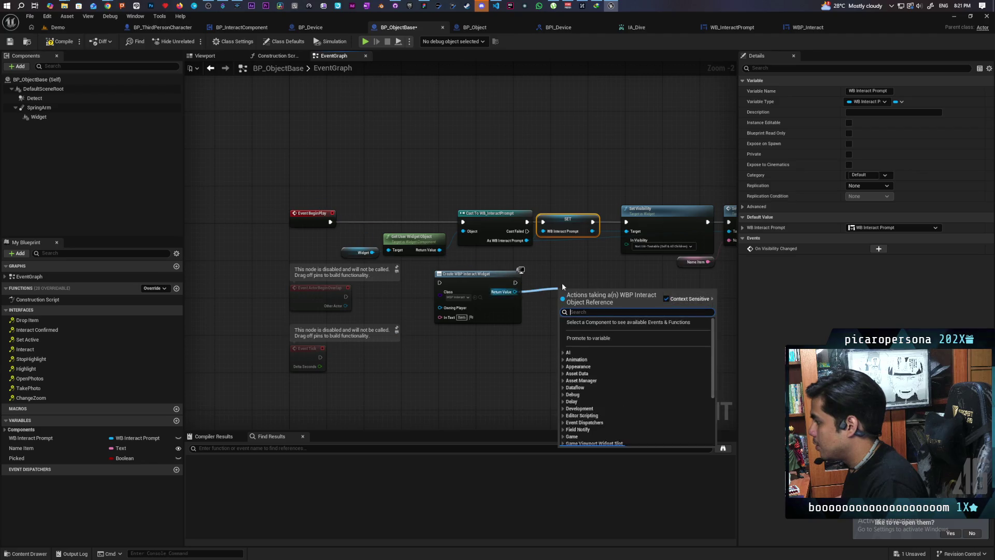
Promote the Return Value to a variable named Interact Widget and position its SET node.
left_click(597, 337)
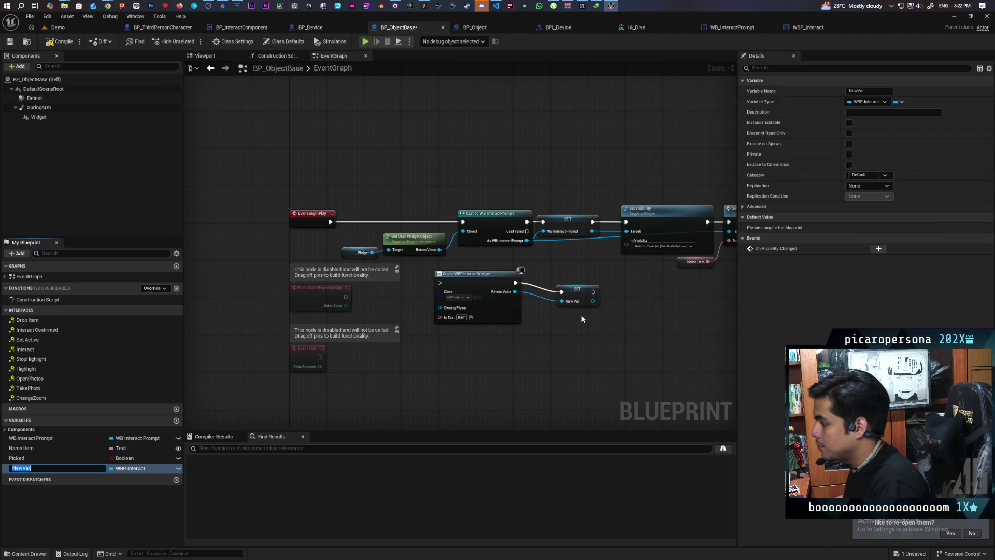
type("INteract Widget")
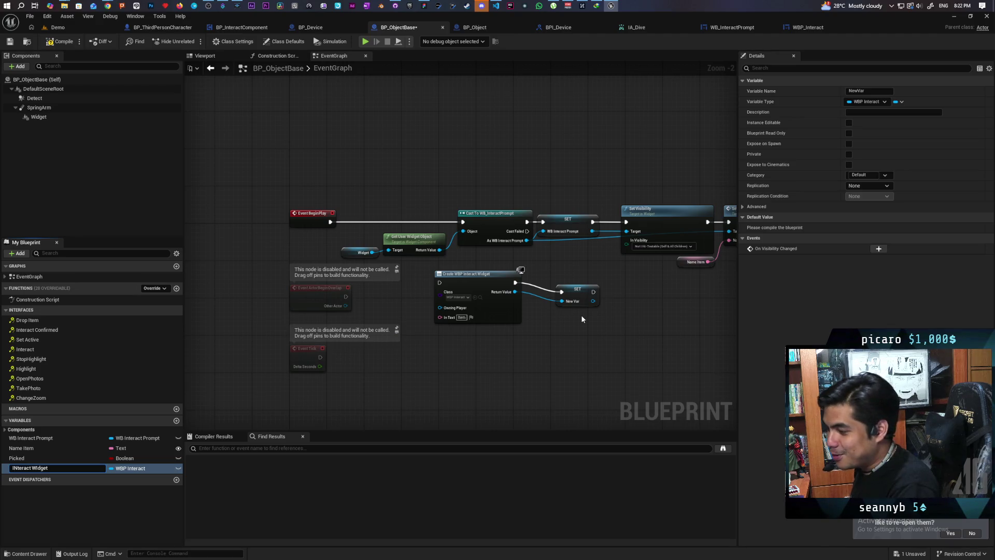
key("BackSpace")
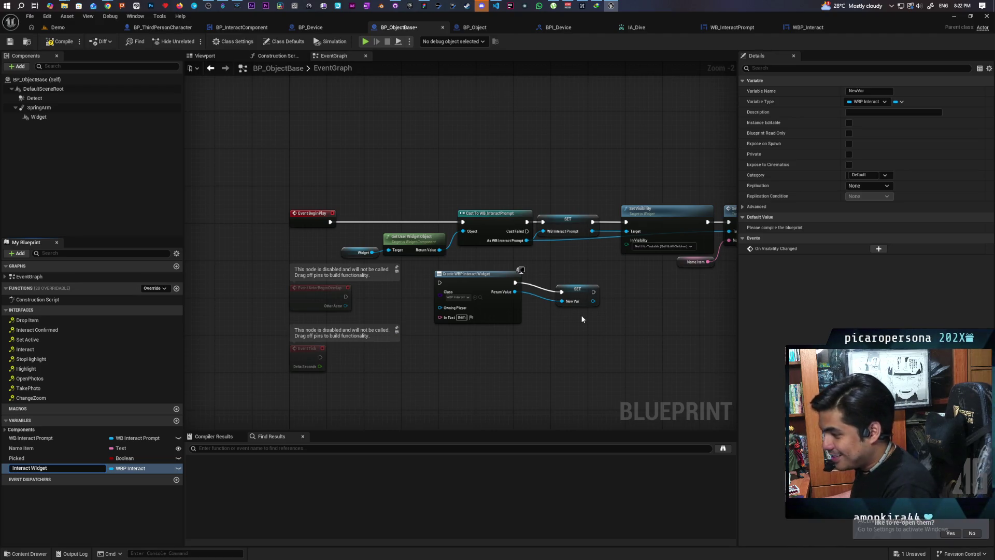
key("Return")
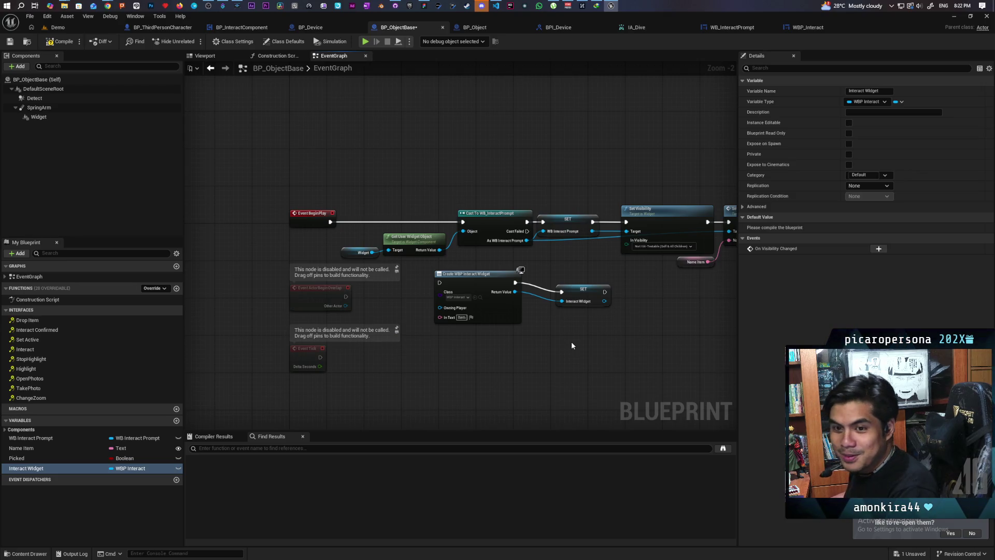
scroll(543, 323, "up", 2)
mouse_move(581, 319)
left_mouse_down()
mouse_move(571, 307)
mouse_move(482, 319)
mouse_move(449, 293)
left_mouse_up()
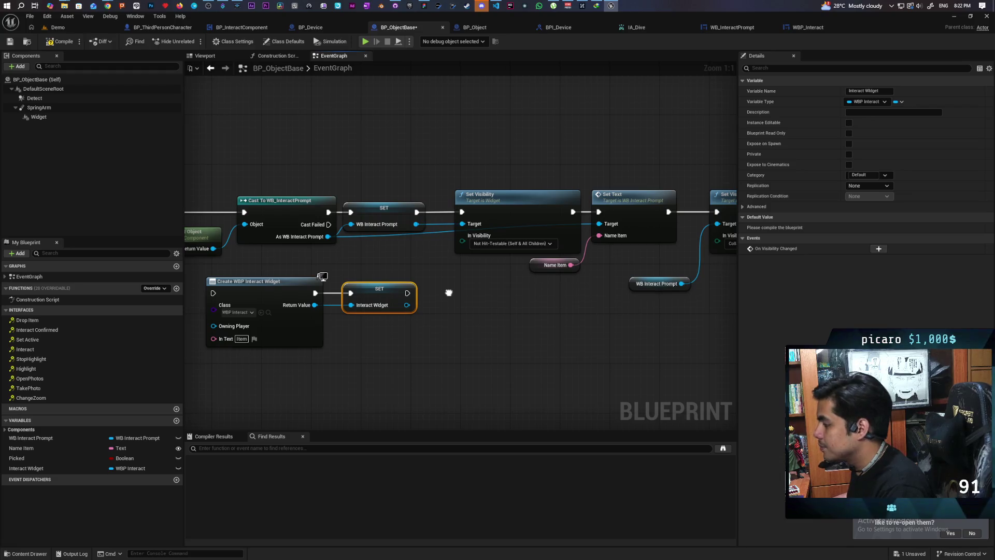
left_click(509, 251)
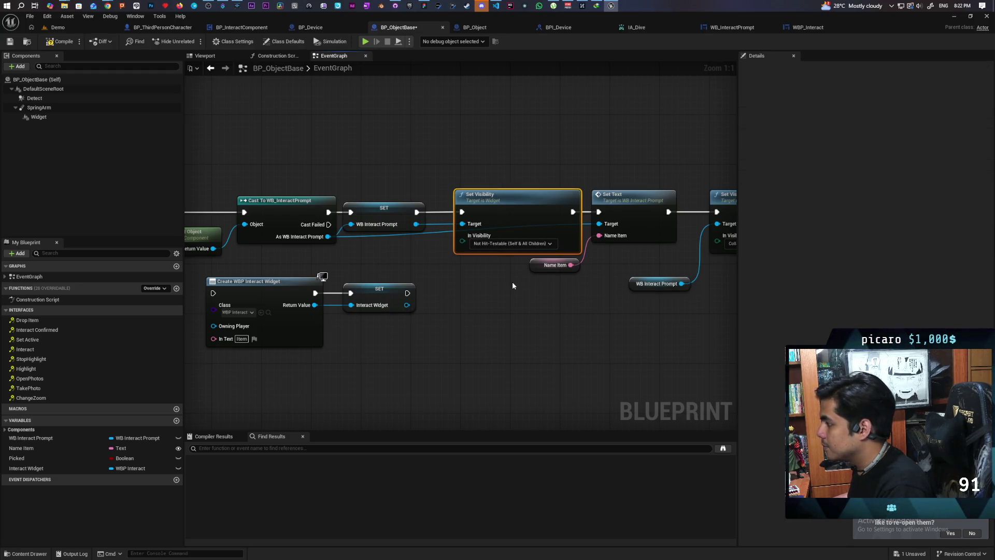
Delete the hit-testable Set Visibility node from the BP_ObjectBase graph.
scroll(508, 275, "down", 2)
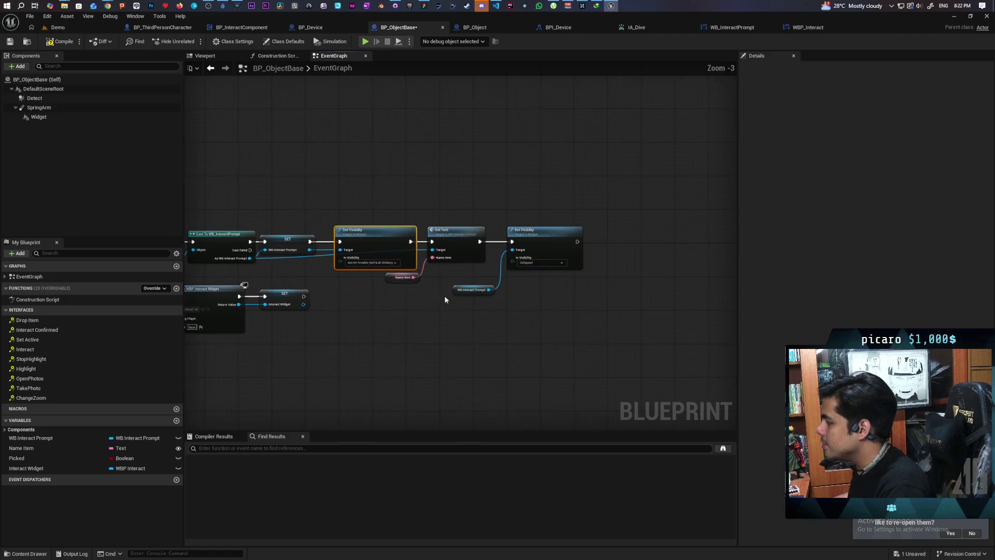
scroll(492, 310, "up", 1)
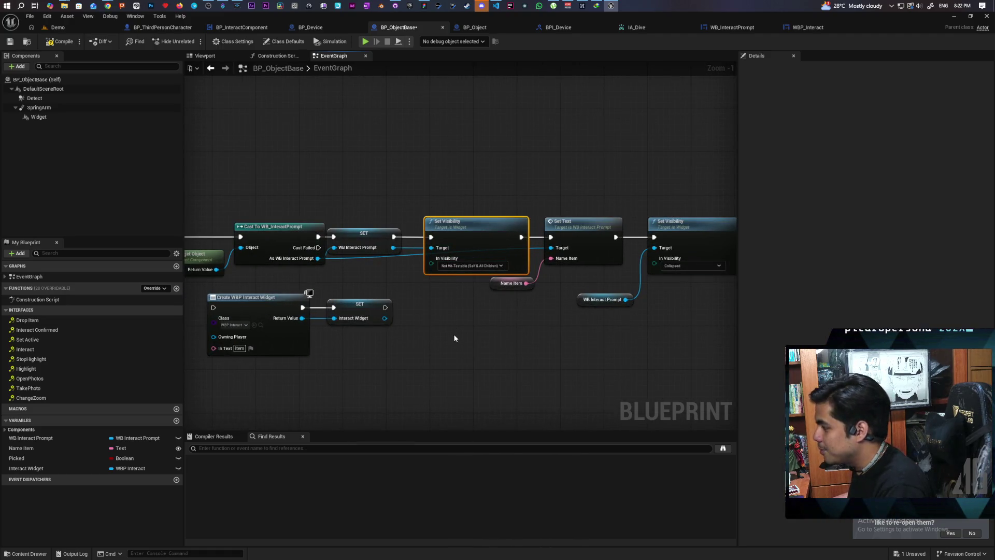
key("Delete")
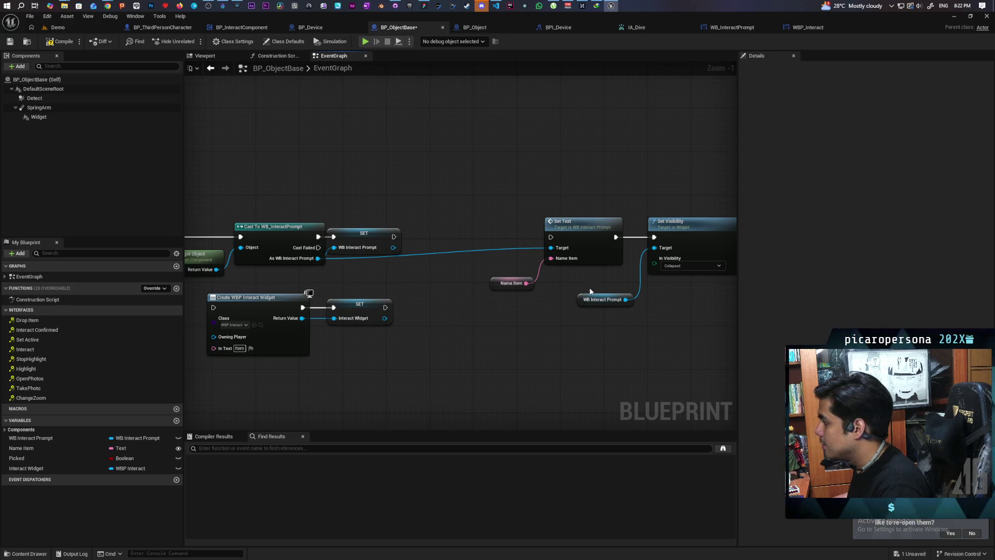
Move the Collapsed Set Visibility after SET Interact Widget and target Interact Widget.
left_click(654, 237, "alt")
mouse_move(697, 228)
left_mouse_down()
mouse_move(381, 347)
mouse_move(413, 309)
left_mouse_up()
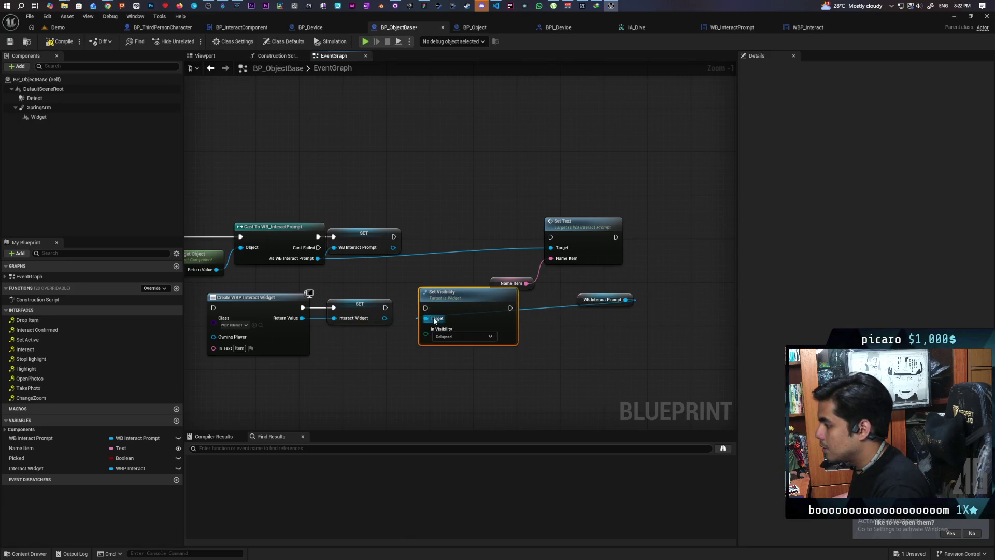
left_click(524, 313)
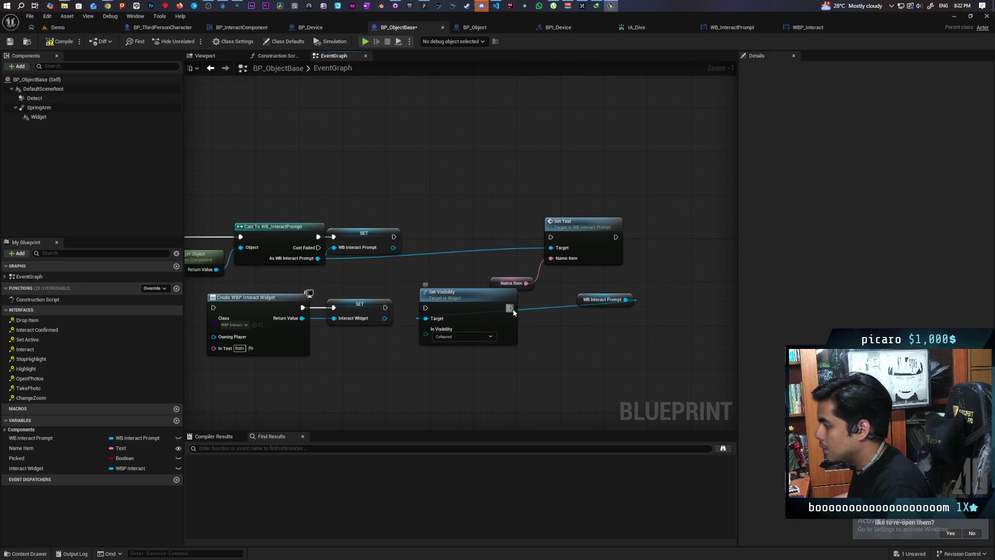
left_click(425, 319, "alt")
mouse_move(384, 318)
left_mouse_down()
mouse_move(425, 320)
mouse_move(426, 308)
left_mouse_up()
mouse_move(380, 362)
left_mouse_down()
mouse_move(539, 337)
mouse_move(416, 371)
left_mouse_up()
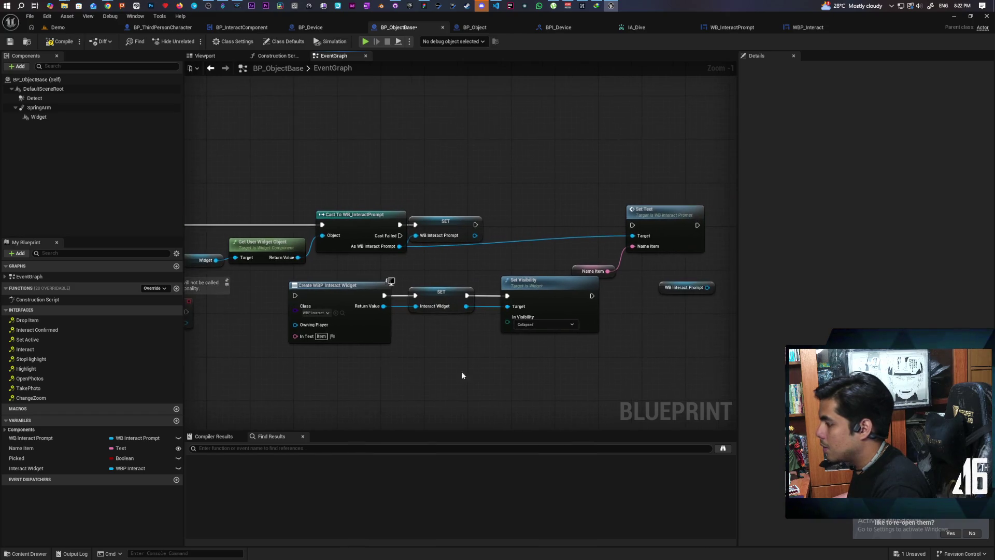
Add a Set Widget node on the Widget component after Set Visibility, fed by Interact Widget.
left_click_drag(36, 117, 531, 395)
type("set widget")
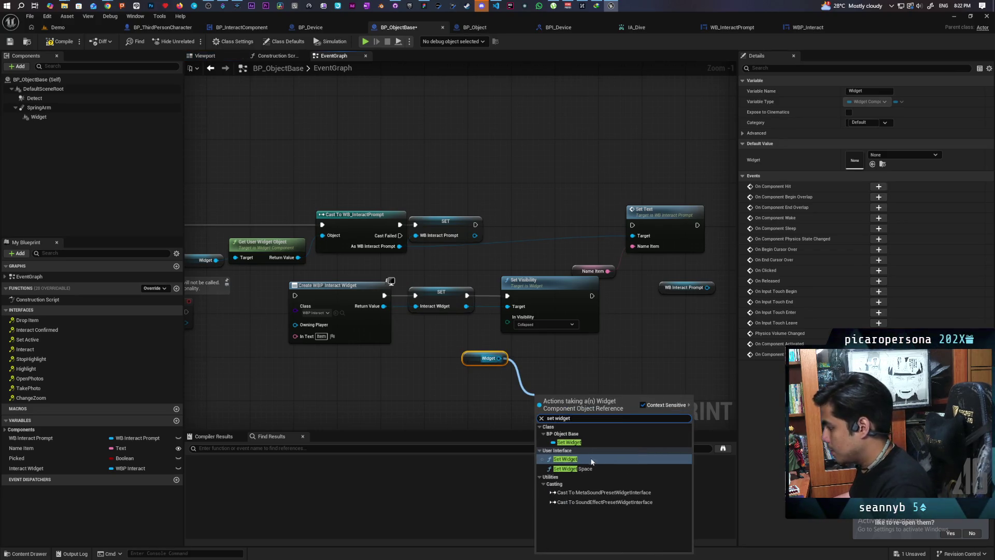
key("Return")
left_click_drag(560, 395, 597, 347)
left_click_drag(465, 306, 578, 387)
mouse_move(604, 348)
left_mouse_down()
mouse_move(637, 343)
mouse_move(642, 322)
left_mouse_up()
left_click_drag(591, 296, 616, 334)
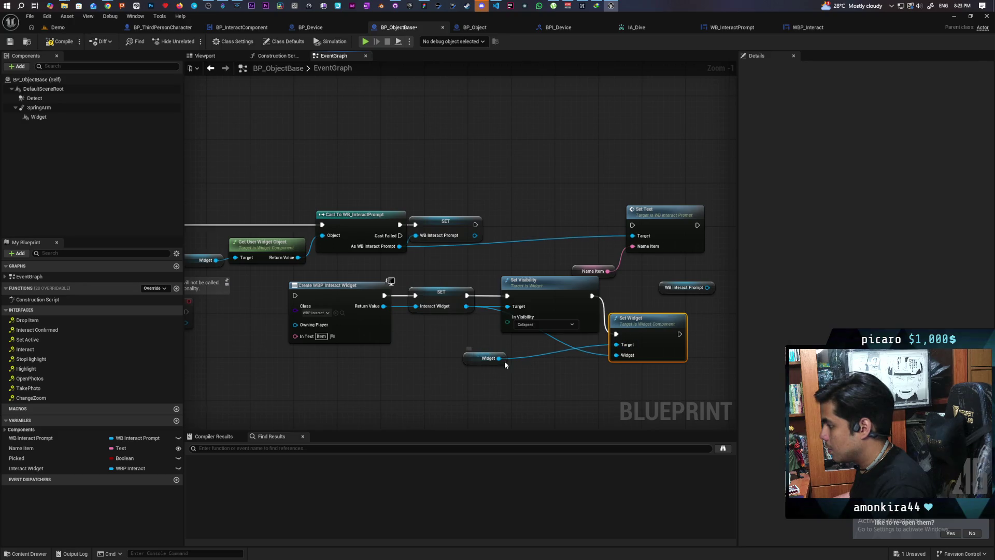
Tidy the Set Widget, Name Item and getter nodes, then compile and save BP_ObjectBase.
left_click_drag(500, 360, 575, 360)
left_click_drag(591, 270, 585, 232)
mouse_move(641, 322)
left_mouse_down()
mouse_move(640, 293)
mouse_move(697, 265)
left_mouse_up()
left_click_drag(657, 300, 662, 290)
left_click(64, 43)
key("ctrl+s")
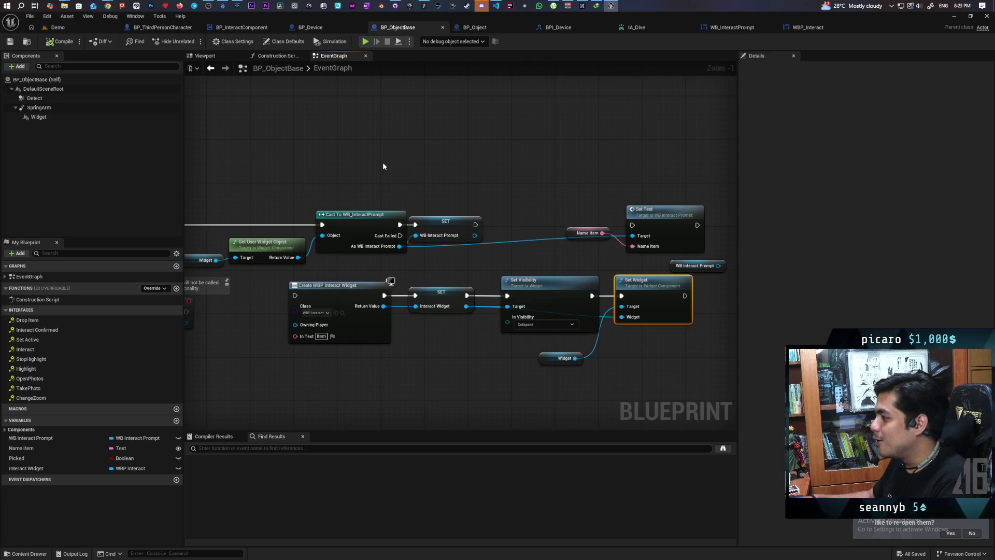
Connect Event BeginPlay directly to Create WBP Interact Widget and move the Cast node aside.
left_click_drag(266, 232, 408, 222)
mouse_move(309, 214)
left_mouse_down()
mouse_move(437, 285)
mouse_move(356, 318)
mouse_move(326, 244)
mouse_move(358, 241)
mouse_move(421, 123)
mouse_move(463, 123)
left_mouse_up()
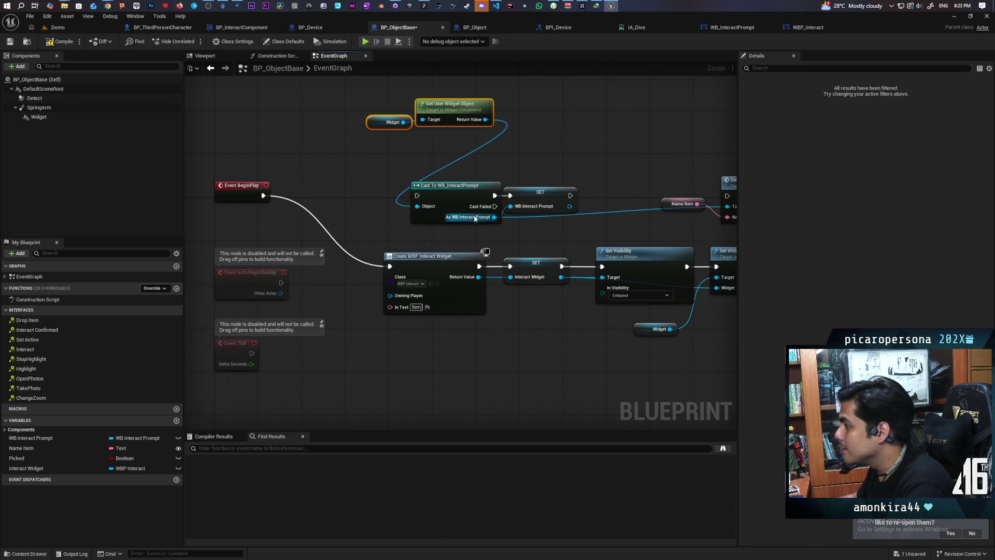
left_click_drag(455, 196, 471, 158)
mouse_move(242, 196)
left_mouse_down()
mouse_move(361, 255)
mouse_move(355, 268)
left_mouse_up()
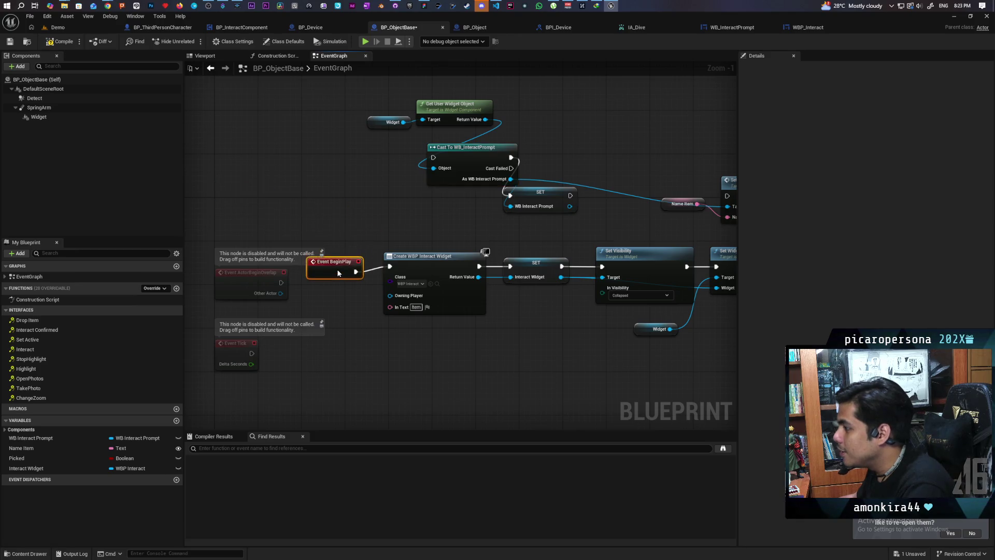
Move the disabled events and text nodes out of the way, recompile, and return to Demo.
left_click_drag(207, 243, 282, 380)
left_click_drag(232, 351, 323, 415)
mouse_move(663, 303)
left_mouse_down()
mouse_move(513, 327)
mouse_move(526, 332)
left_mouse_up()
mouse_move(522, 162)
left_mouse_down()
mouse_move(666, 223)
mouse_move(561, 164)
left_mouse_up()
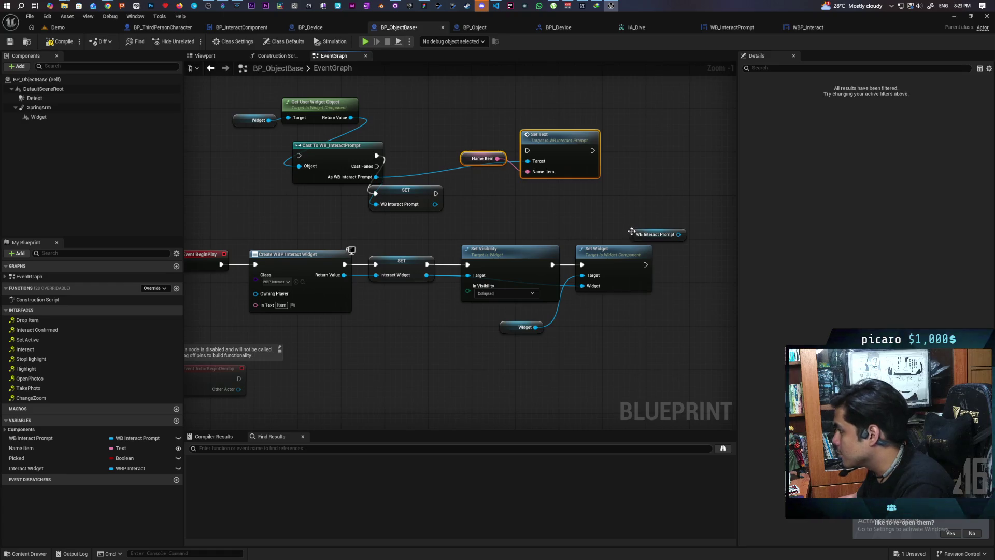
left_click_drag(632, 232, 630, 191)
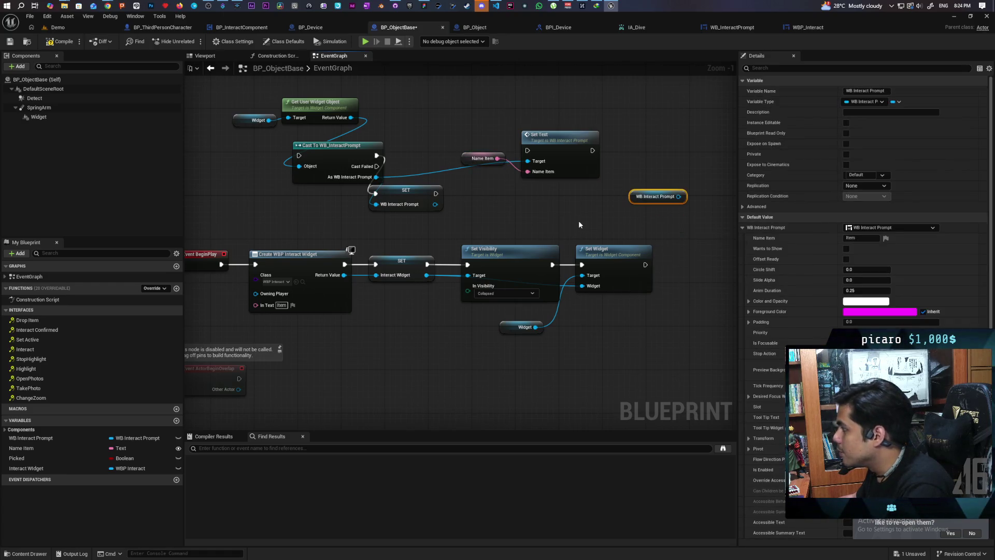
scroll(578, 219, "down", 2)
scroll(439, 313, "up", 2)
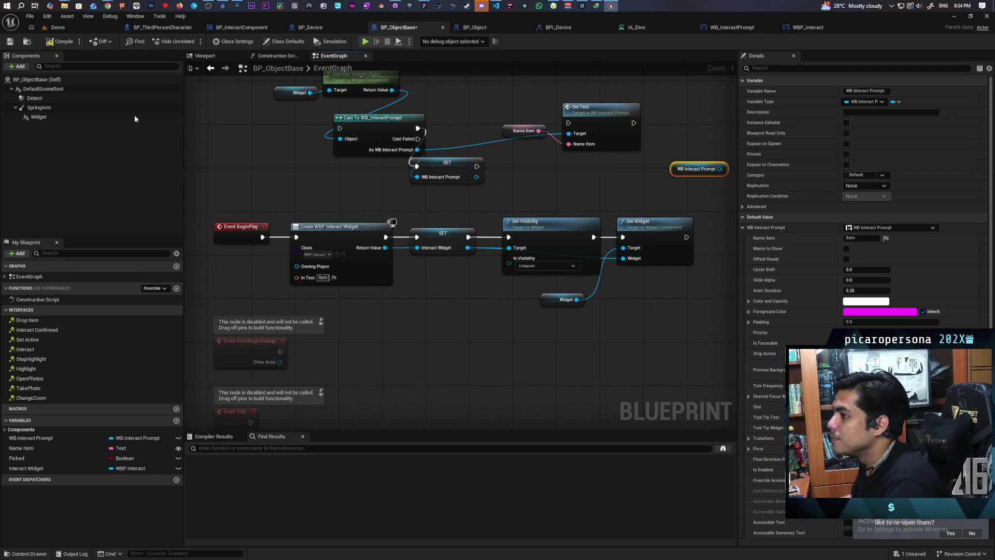
left_click(64, 42)
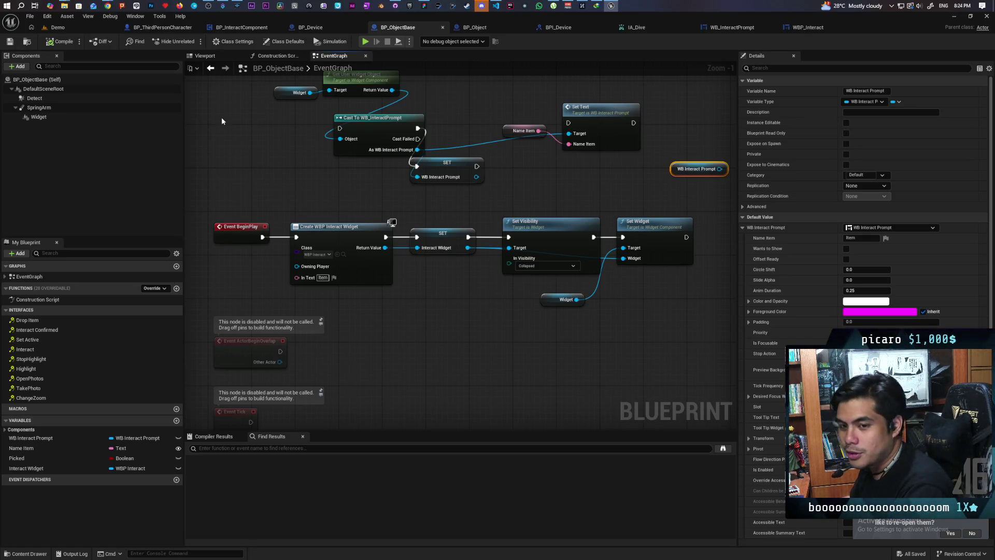
left_click(85, 27)
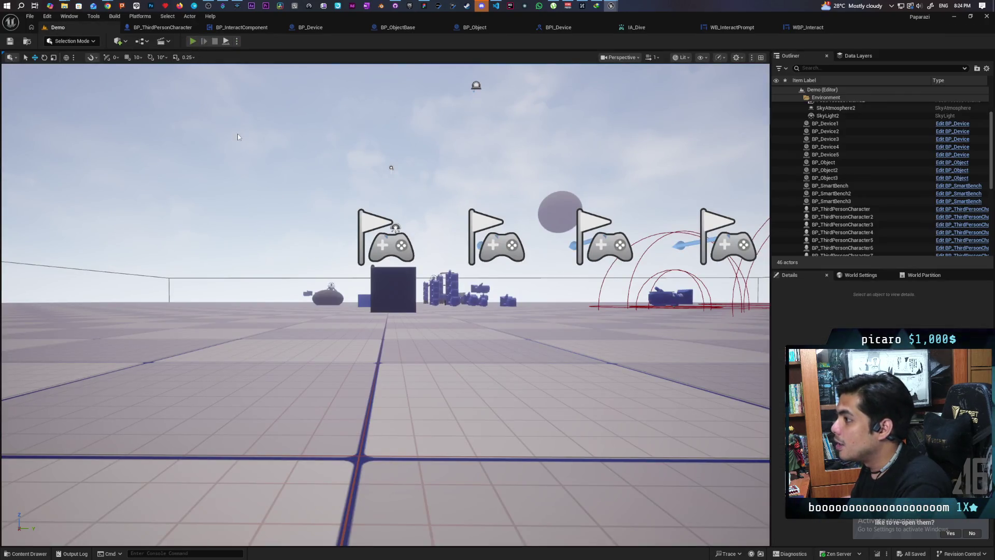
Run a multiplayer play test of the Demo level, walk to the blue cubes, and stop.
key("alt+p")
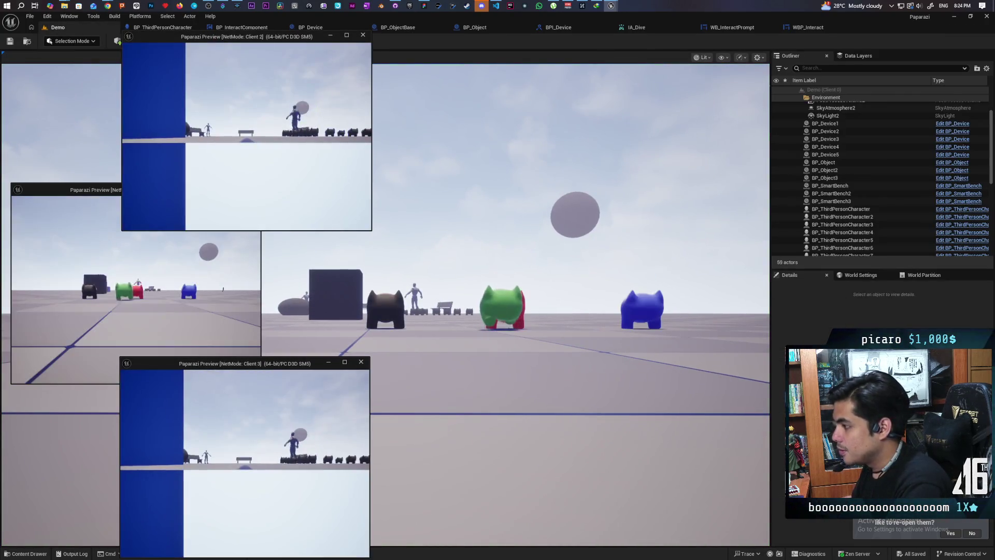
left_click(484, 361)
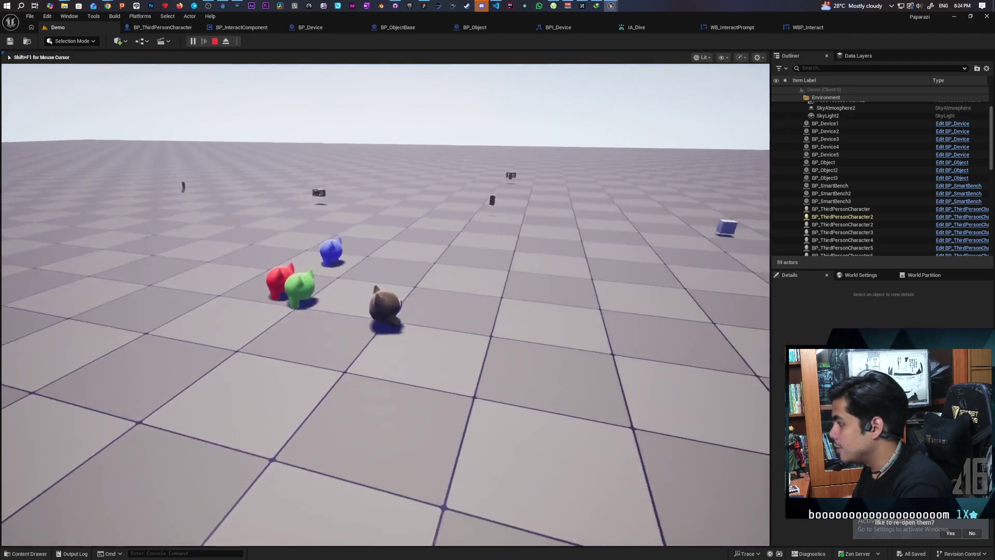
key("w")
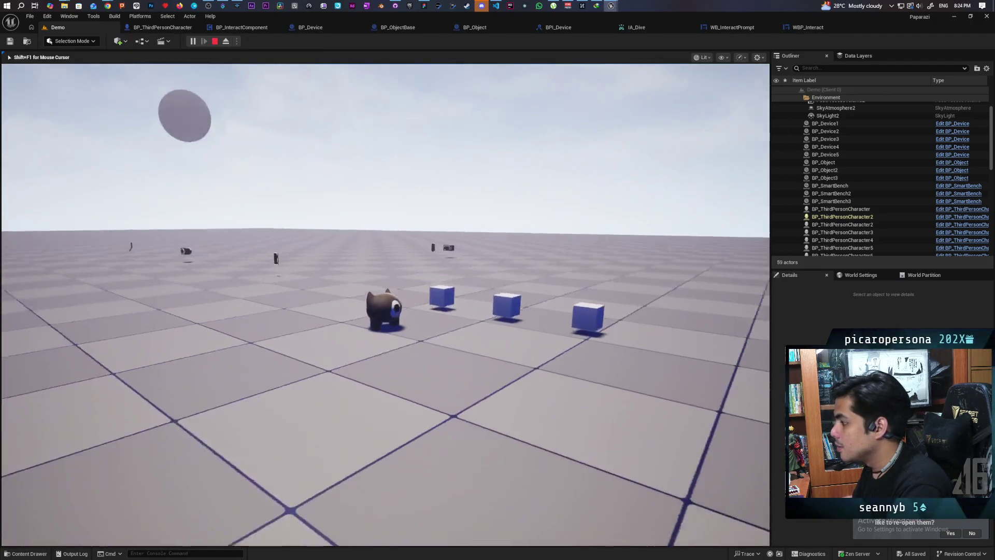
key("w")
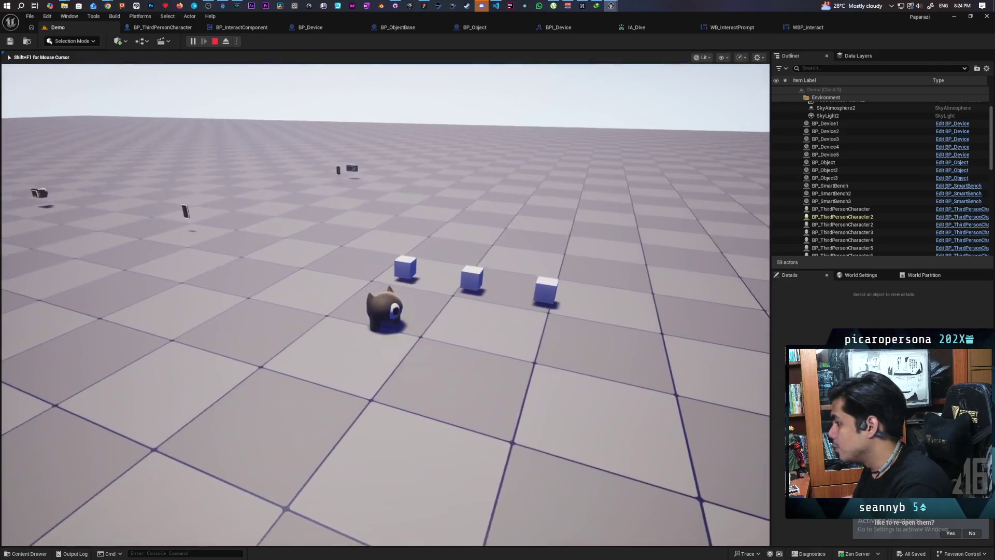
scroll(386, 305, "up", 5)
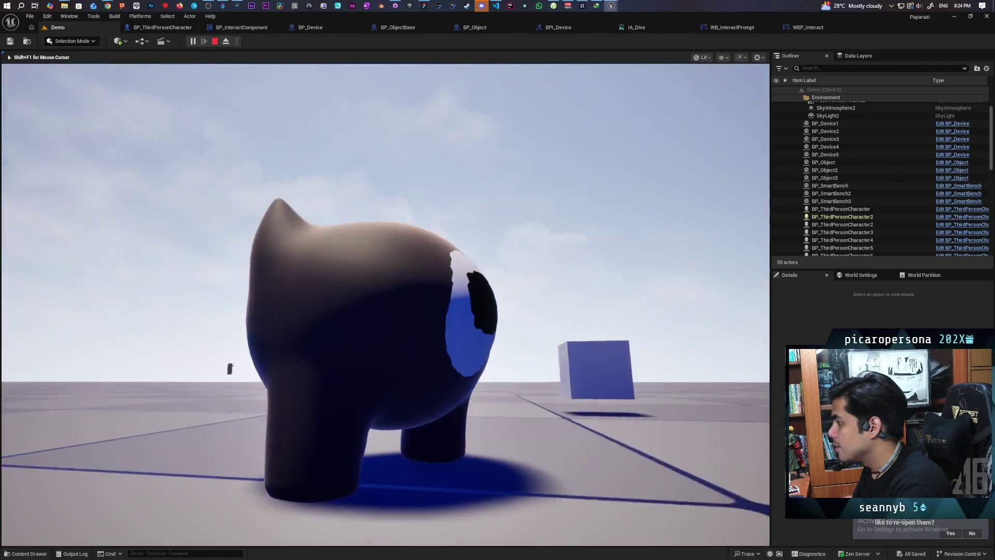
scroll(386, 305, "down", 5)
key("Escape")
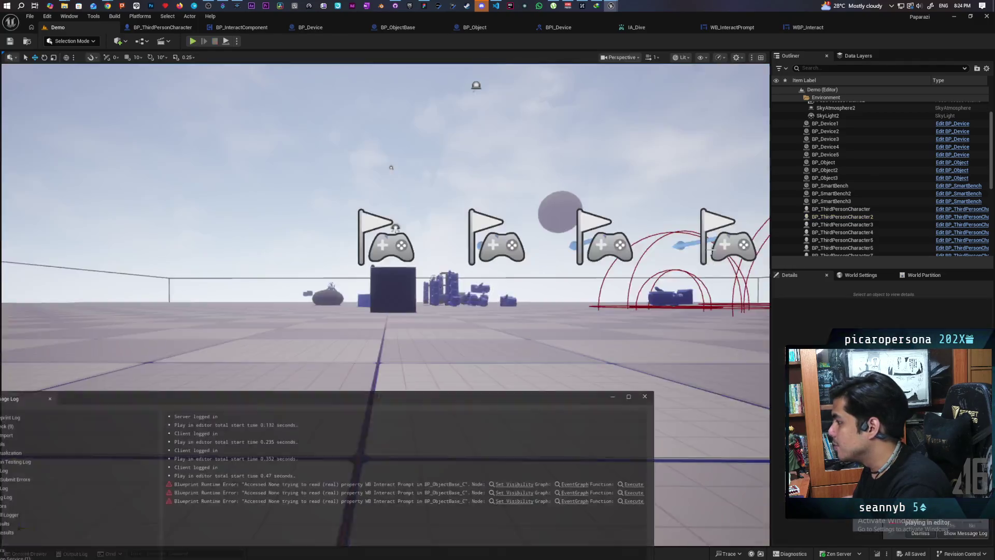
Jump from the Accessed None error to its node and close the Message Log.
left_click(520, 484)
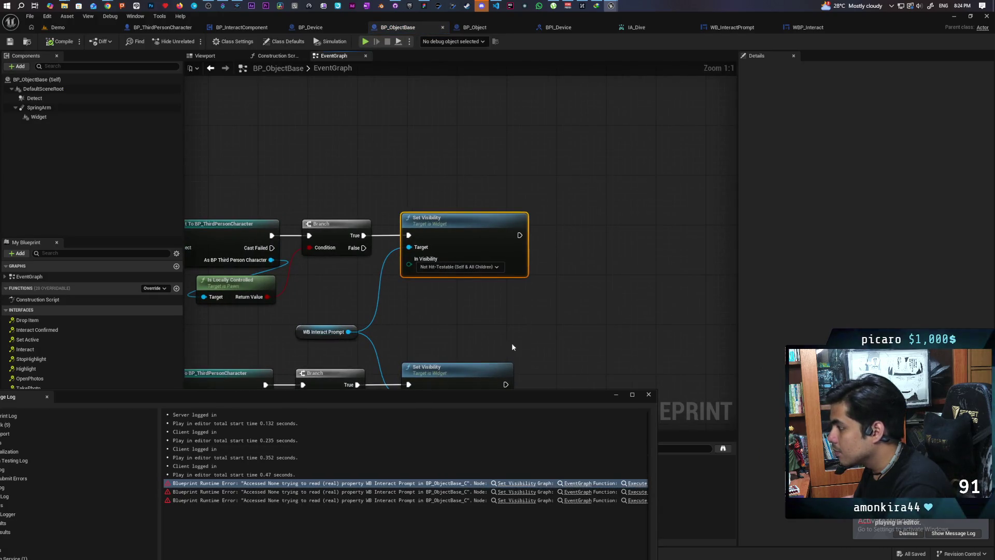
scroll(507, 331, "down", 5)
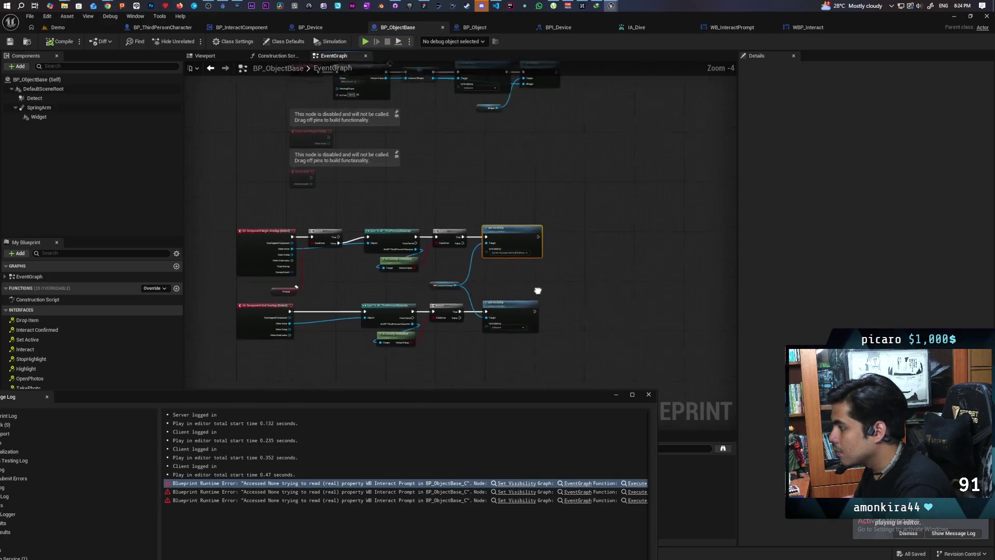
scroll(412, 278, "up", 1)
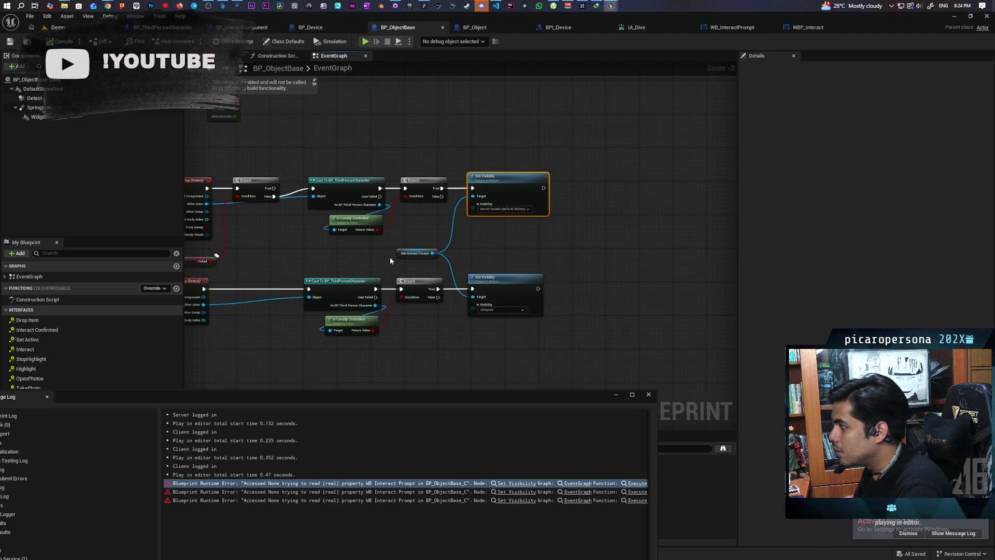
scroll(391, 258, "up", 2)
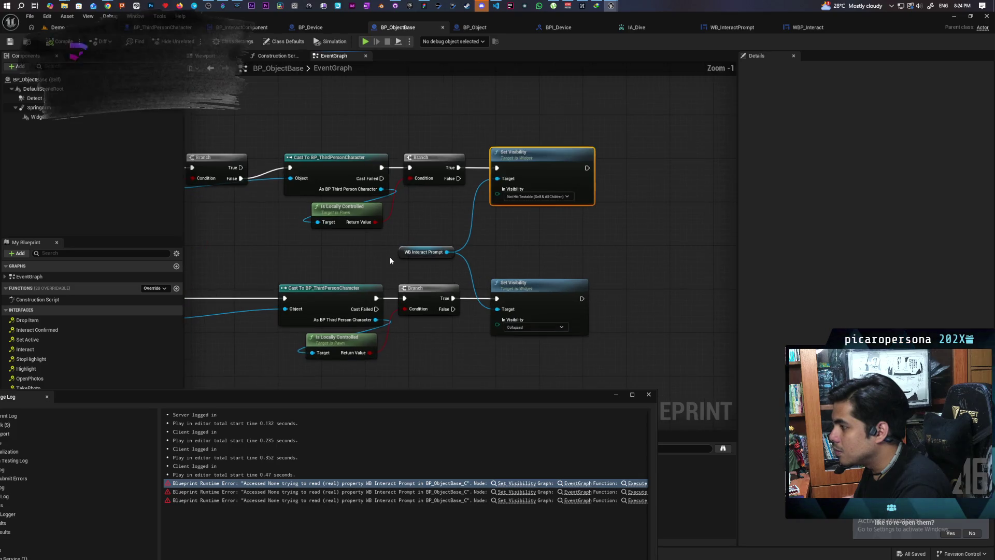
scroll(389, 256, "down", 1)
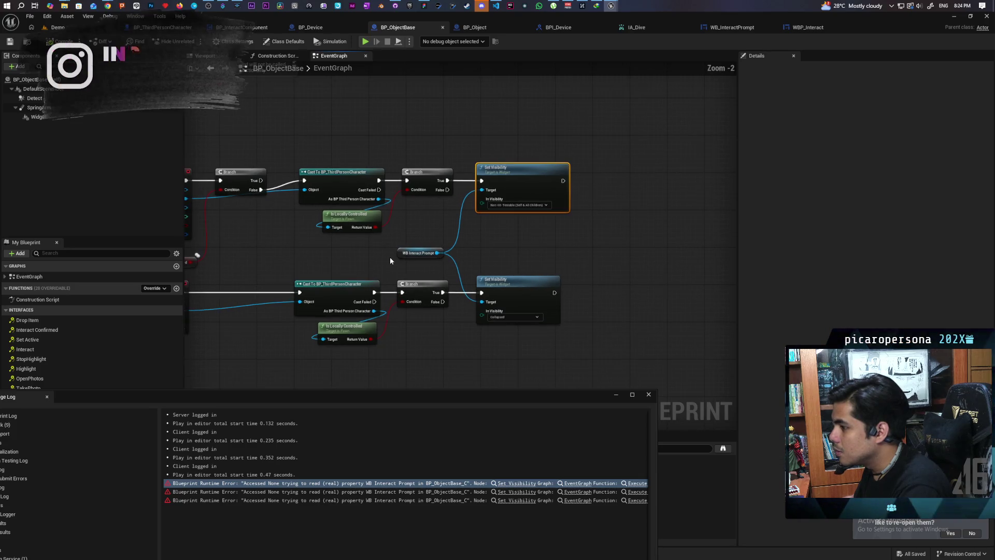
left_click(648, 395)
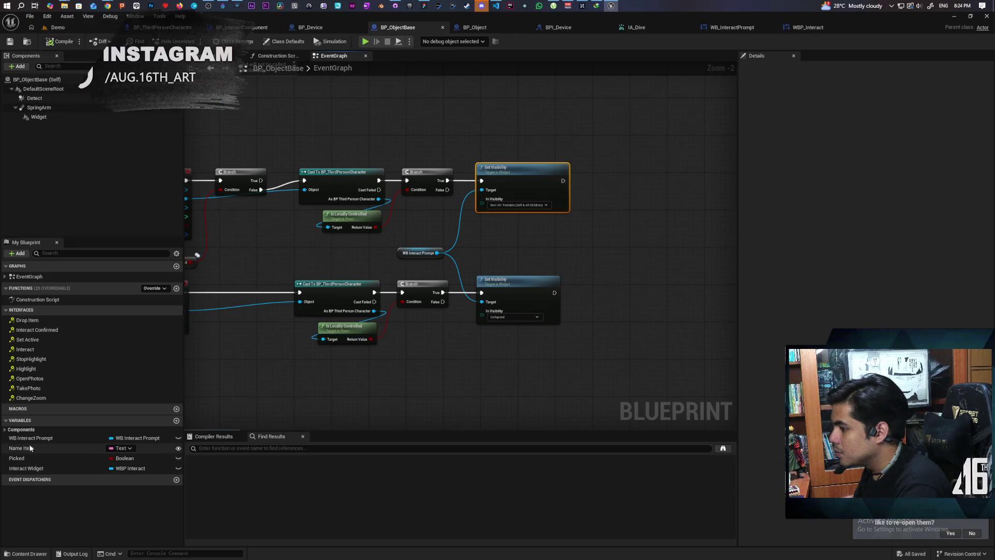
Replace the WB Interact Prompt reference with Interact Widget, save, and return to Demo.
left_click_drag(26, 468, 400, 256)
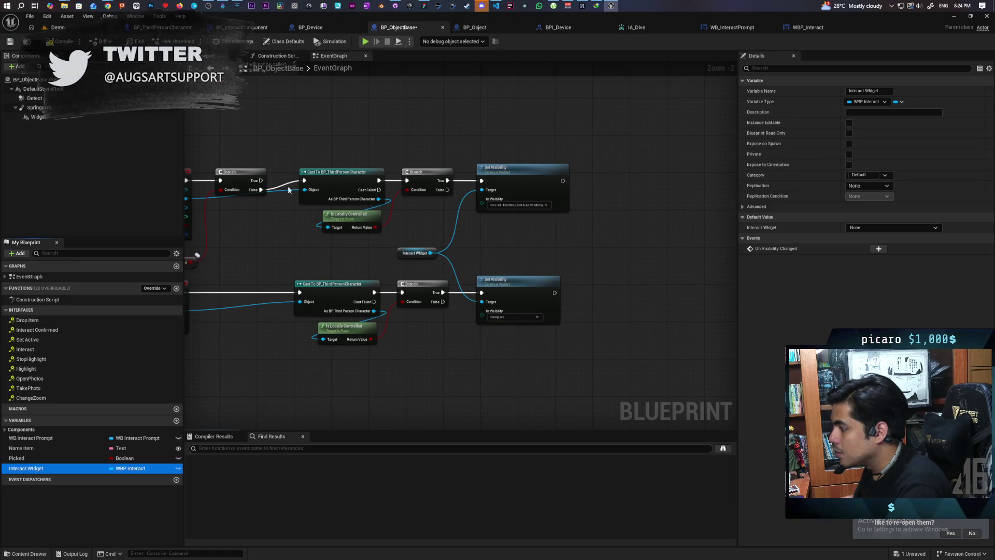
key("ctrl+s")
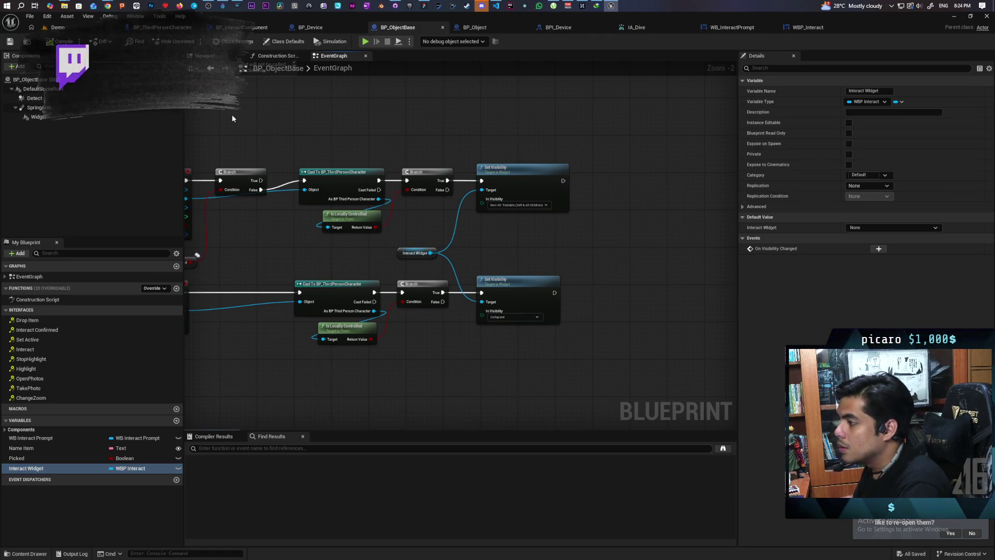
left_click(58, 27)
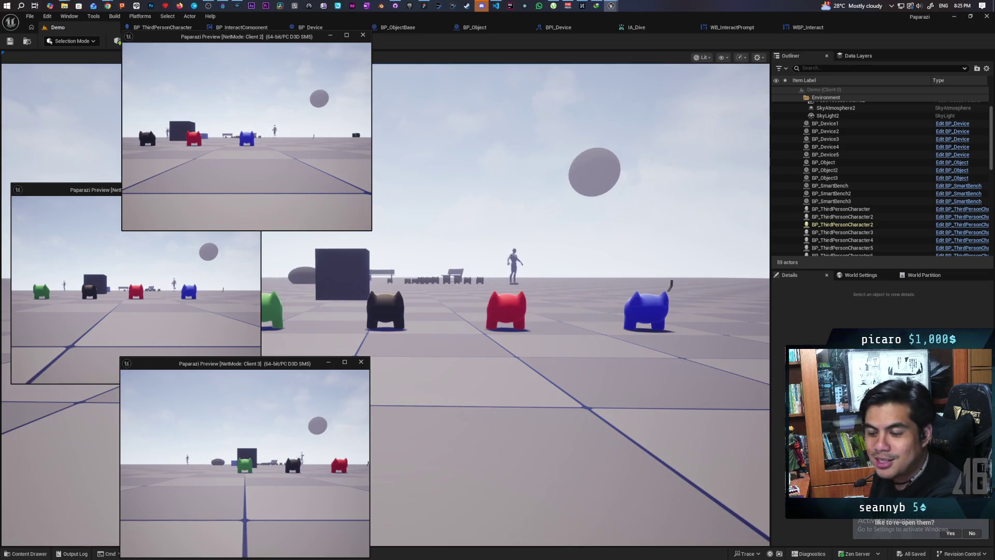
Stop the multiplayer test and bring up the WBP_Interact widget designer.
left_click(393, 380)
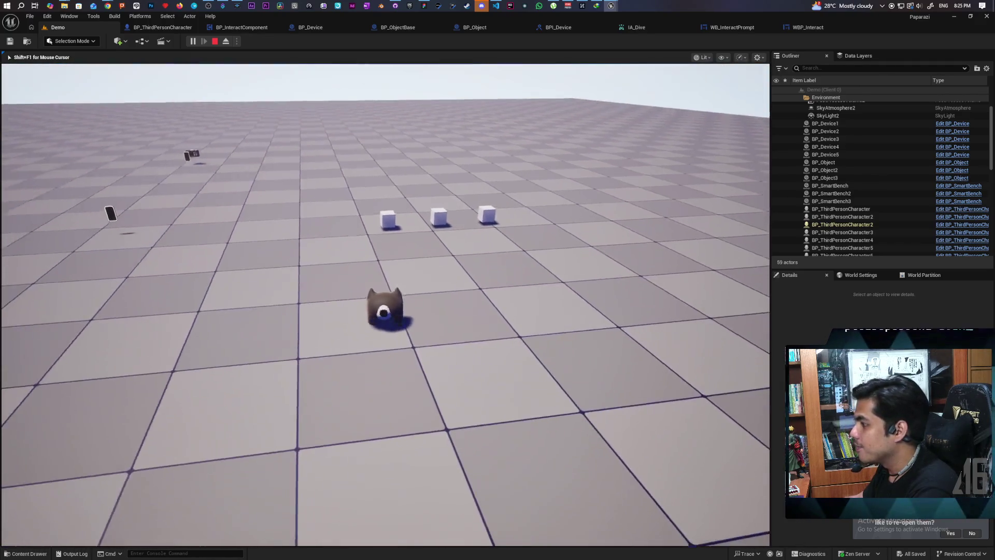
key("Escape")
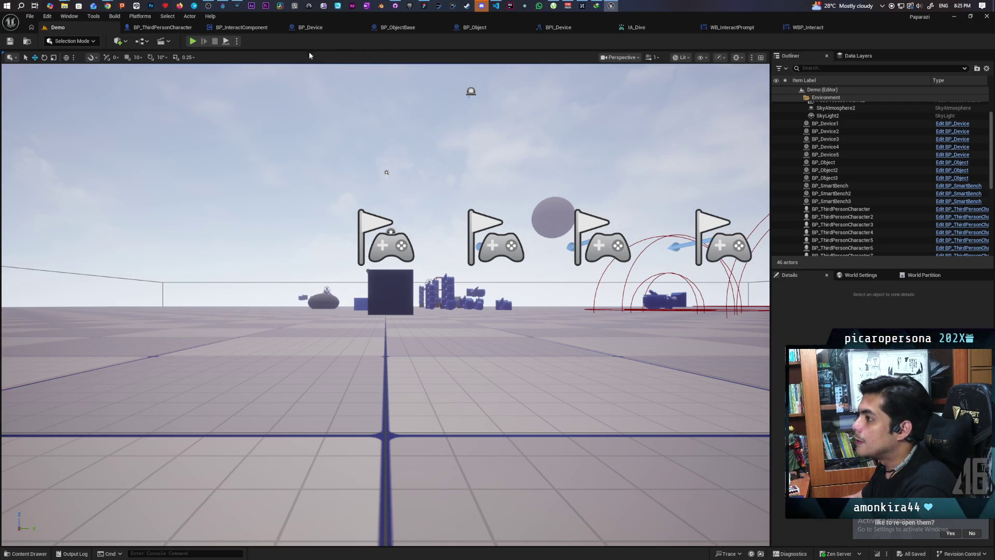
left_click(808, 27)
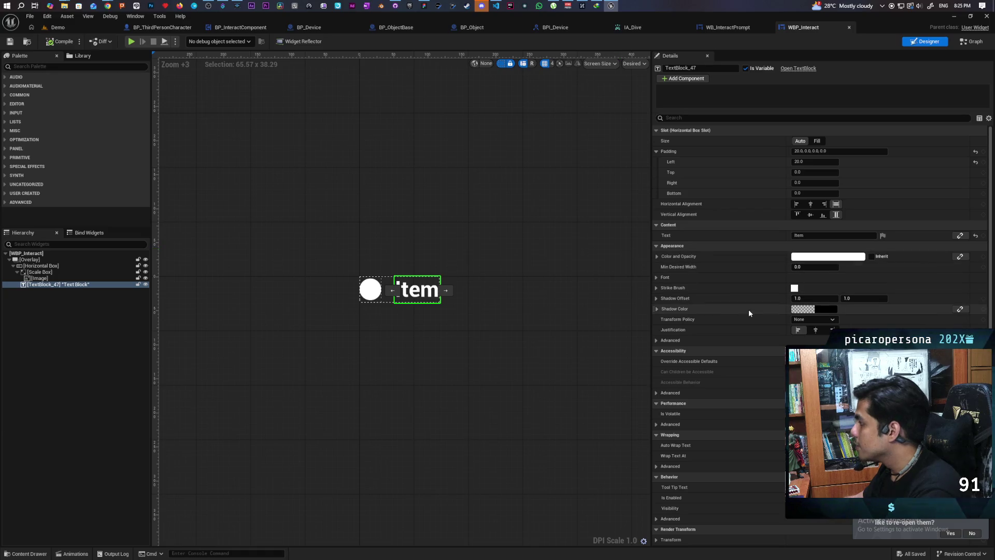
Set the Item text block's font size to 16.
left_click(656, 277)
left_click(801, 308)
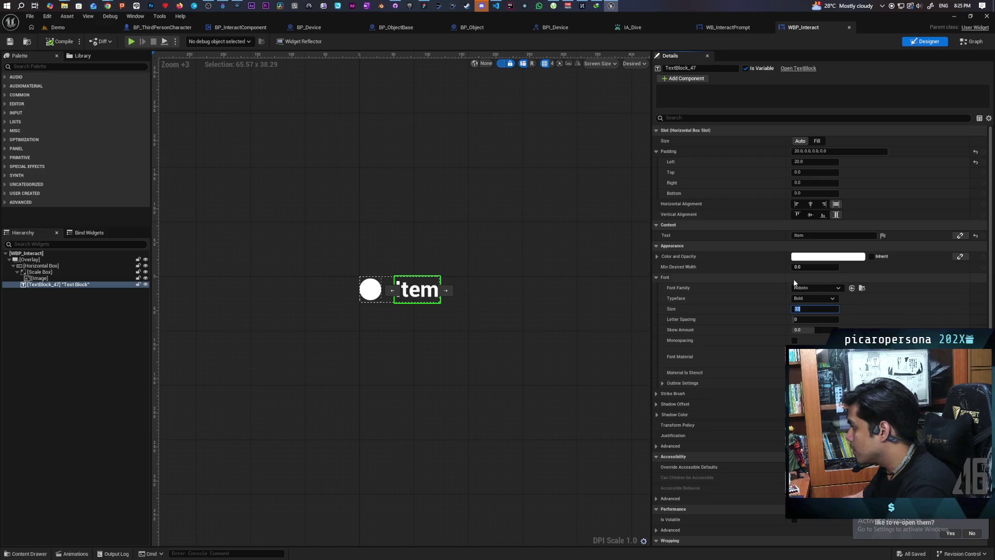
type("16")
key("Return")
scroll(406, 295, "up", 11)
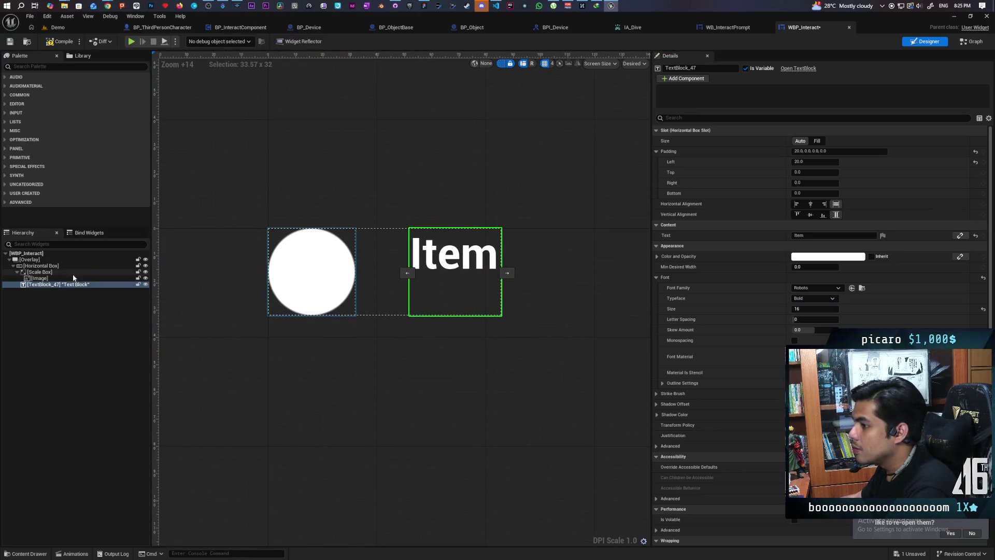
Resize the circle image to 16 x 16 and return to the Demo level.
left_click(47, 274)
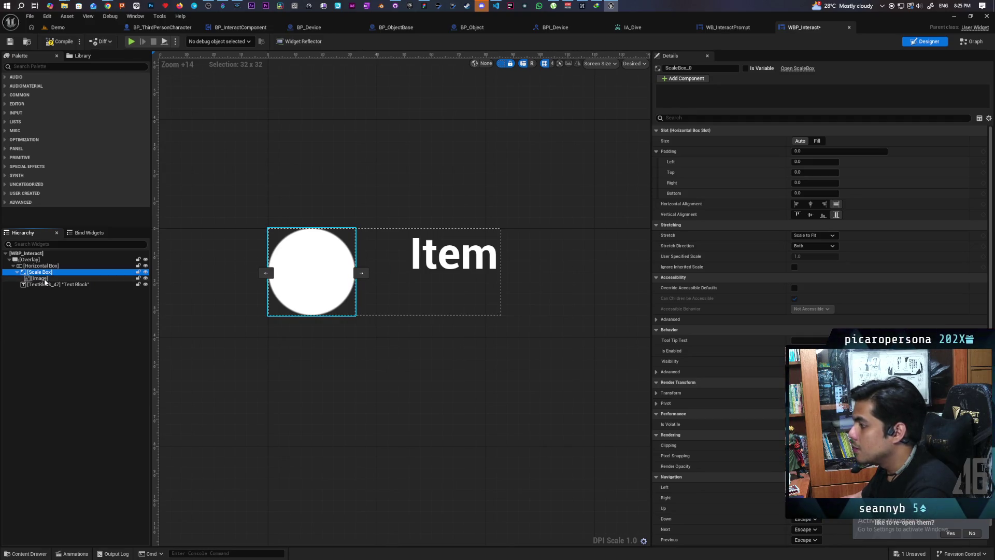
left_click(39, 266)
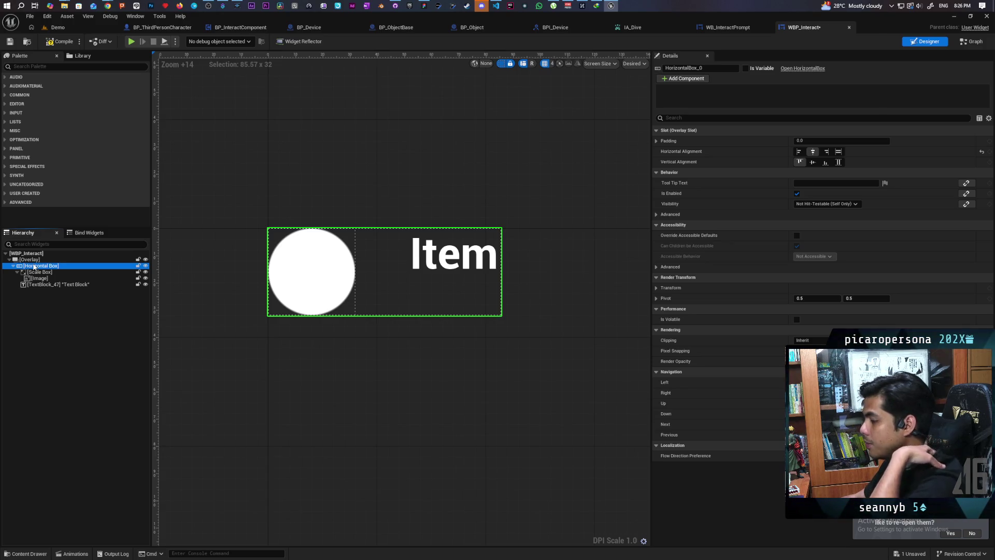
left_click(34, 279)
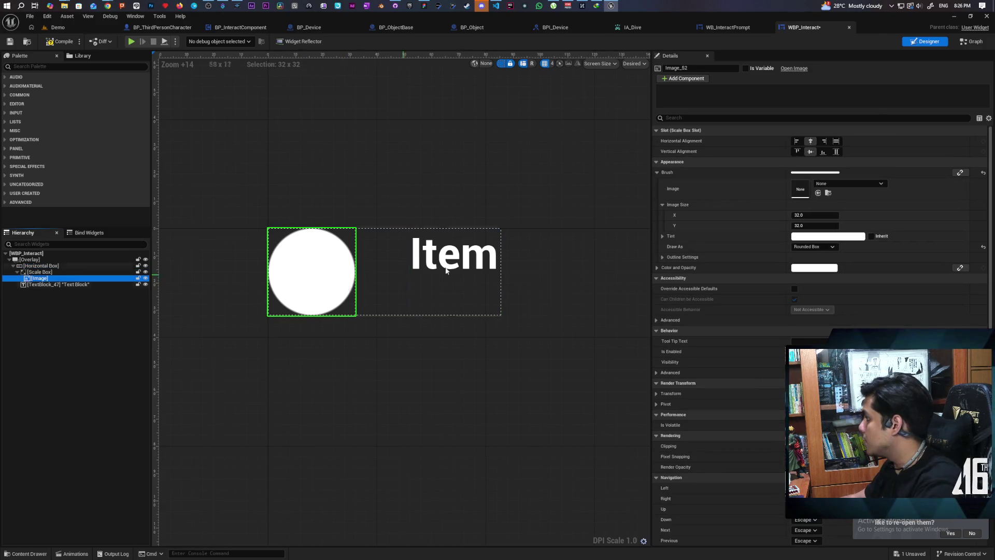
type("16")
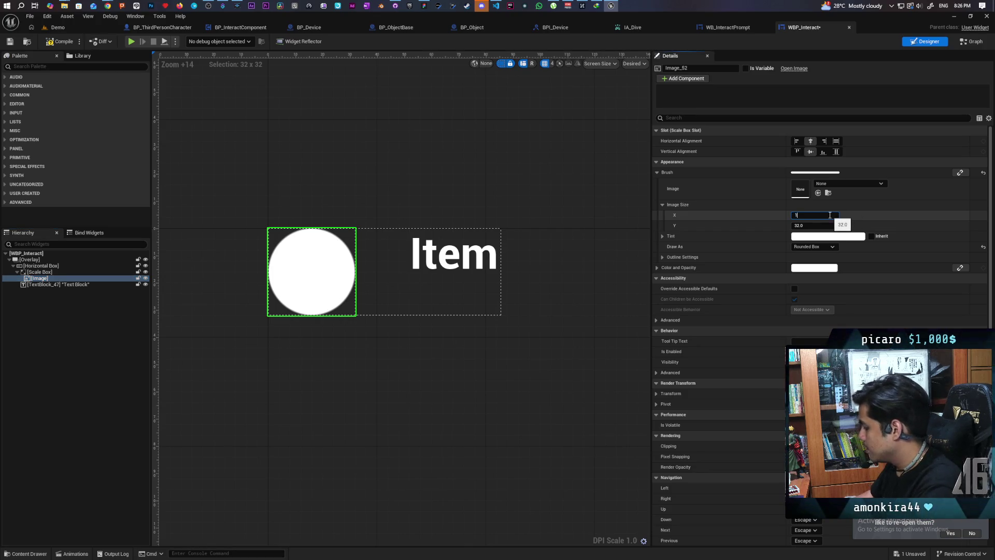
key("Return")
left_click(819, 226)
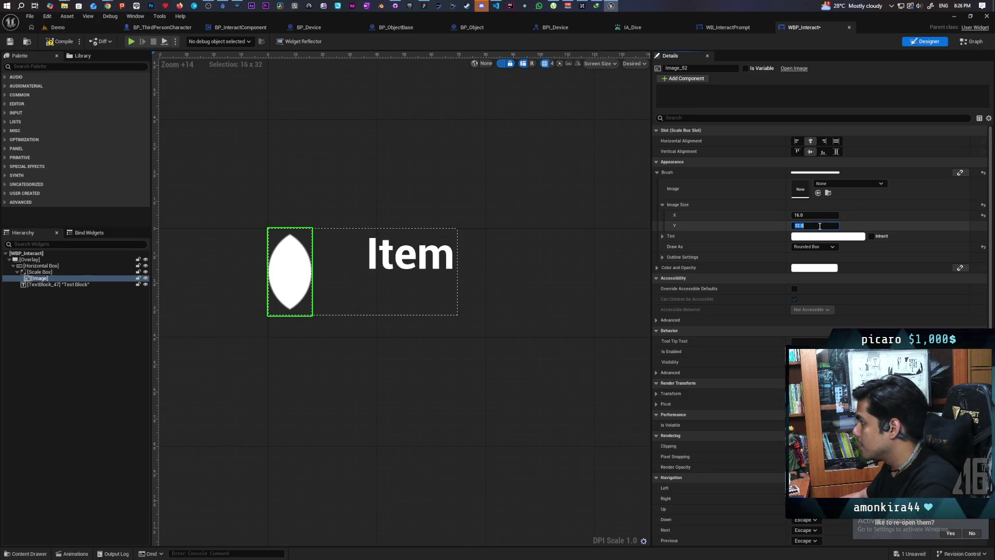
type("16")
key("Return")
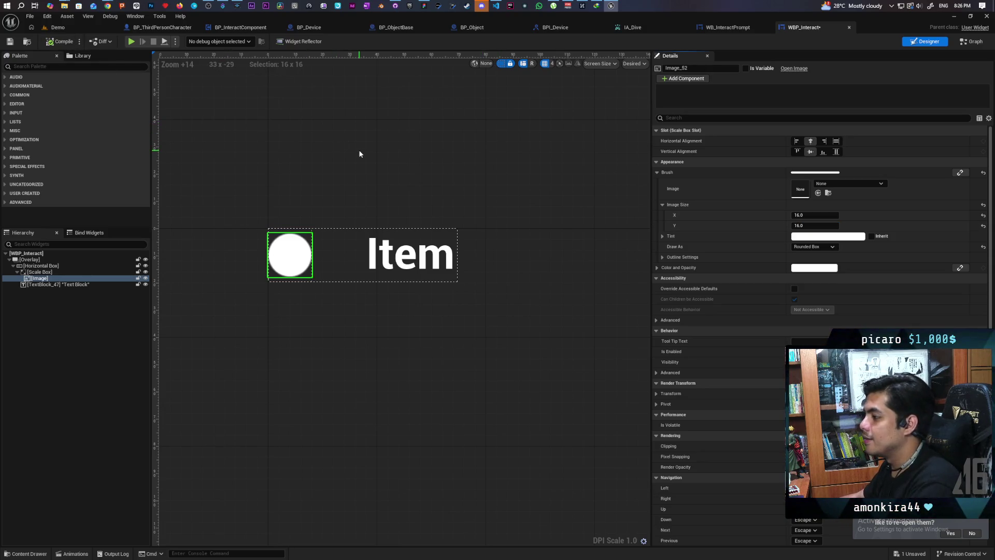
left_click(58, 28)
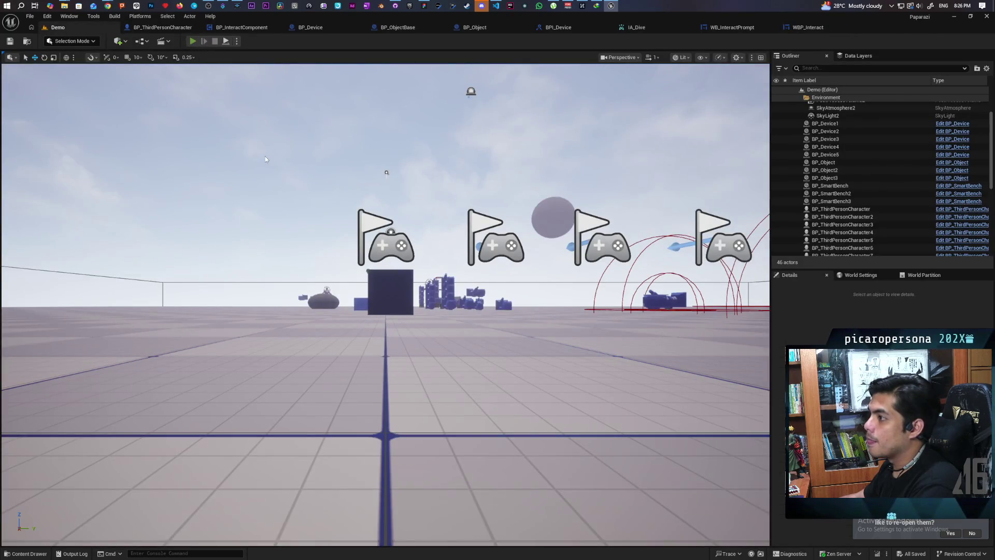
Play-test the smaller Item prompts above the three cubes, then reopen WBP_Interact.
key("alt+p")
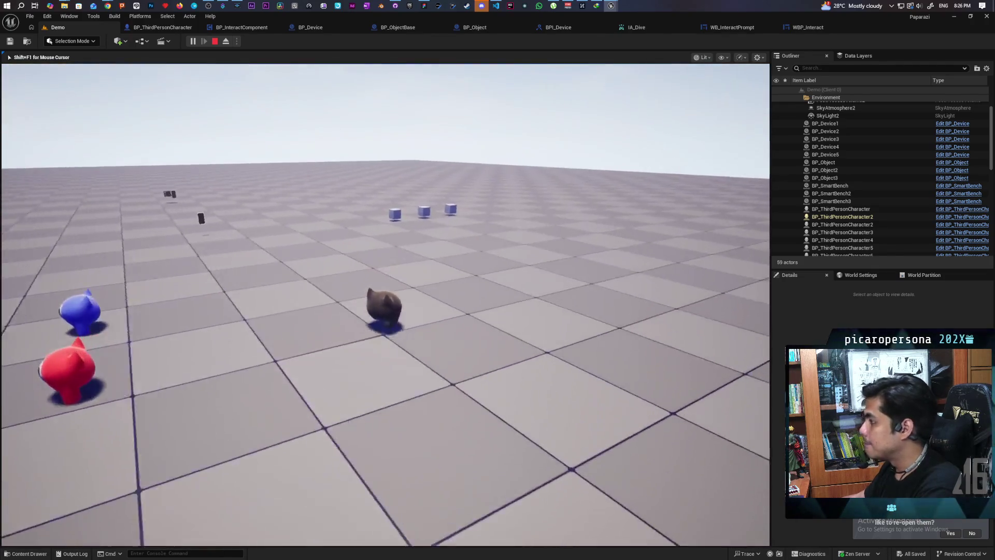
key("w")
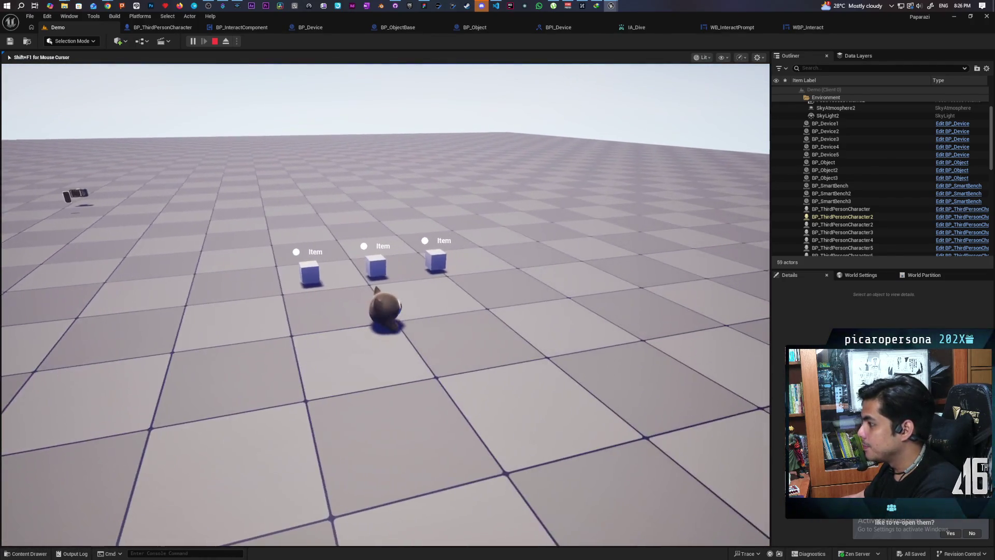
key("s")
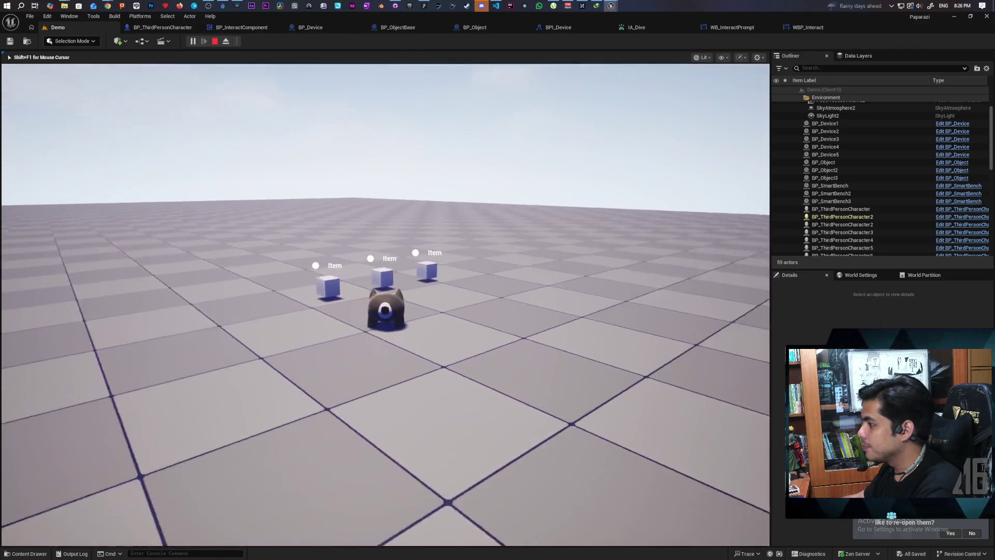
key("w")
key("d")
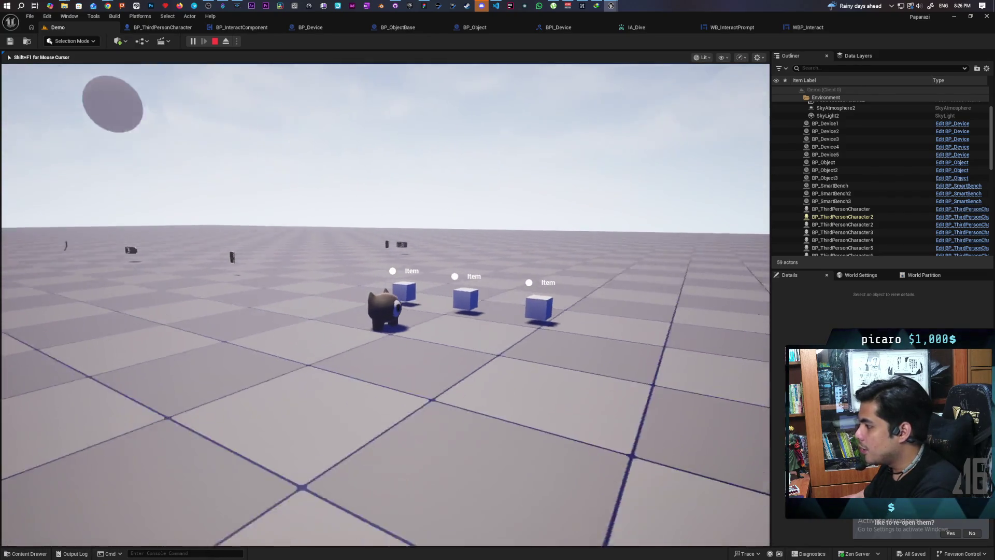
key("w")
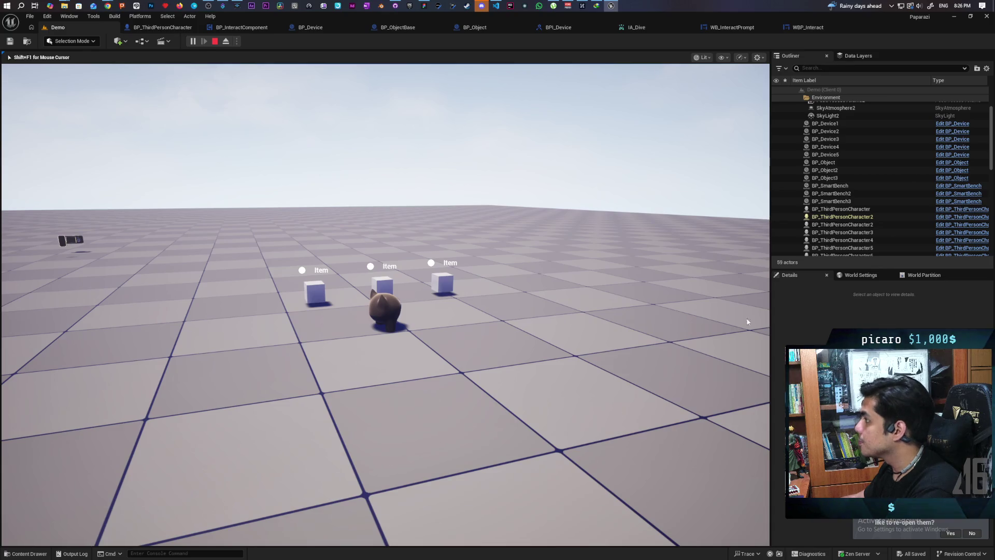
key("Escape")
left_click(811, 29)
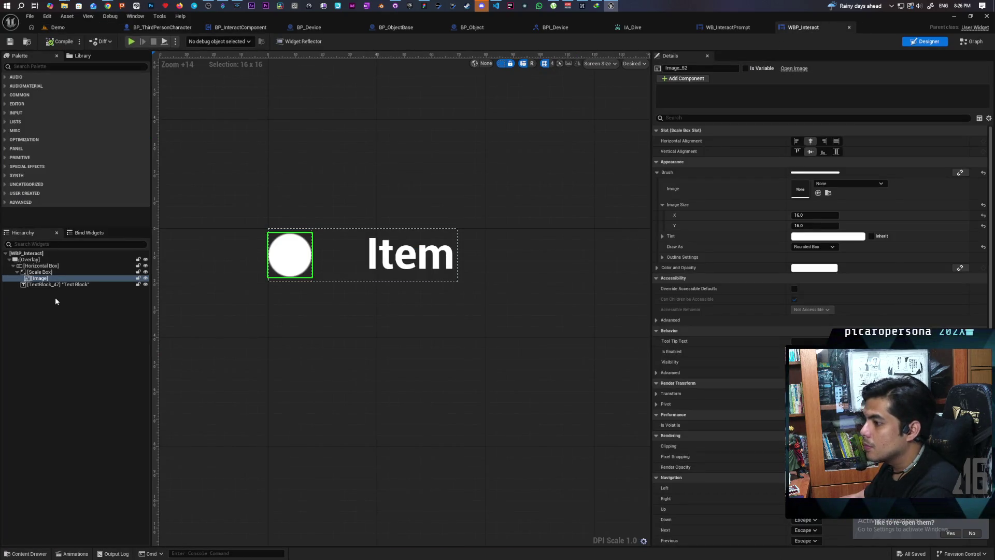
Set the Item text block's left padding to 5 and compile the widget.
left_click(59, 284)
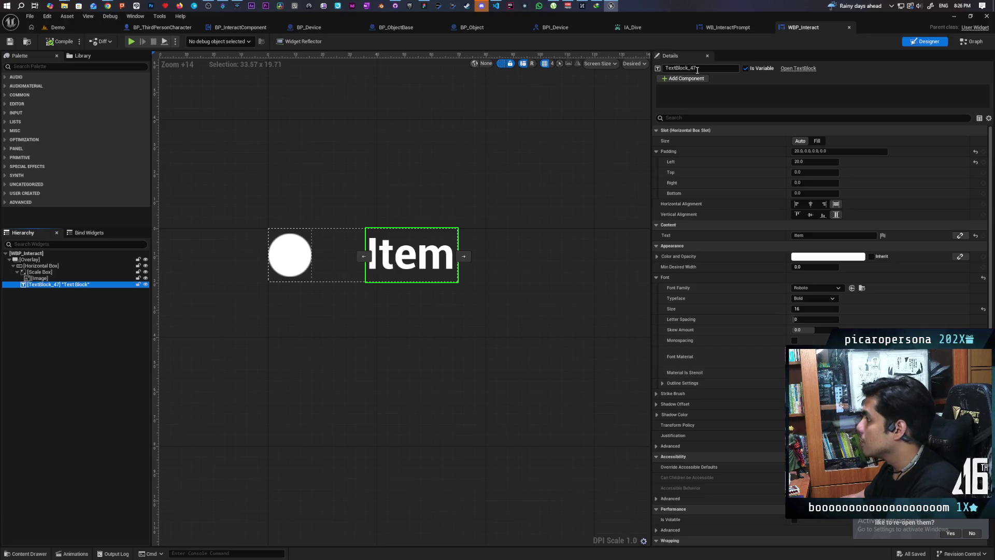
left_click(794, 162)
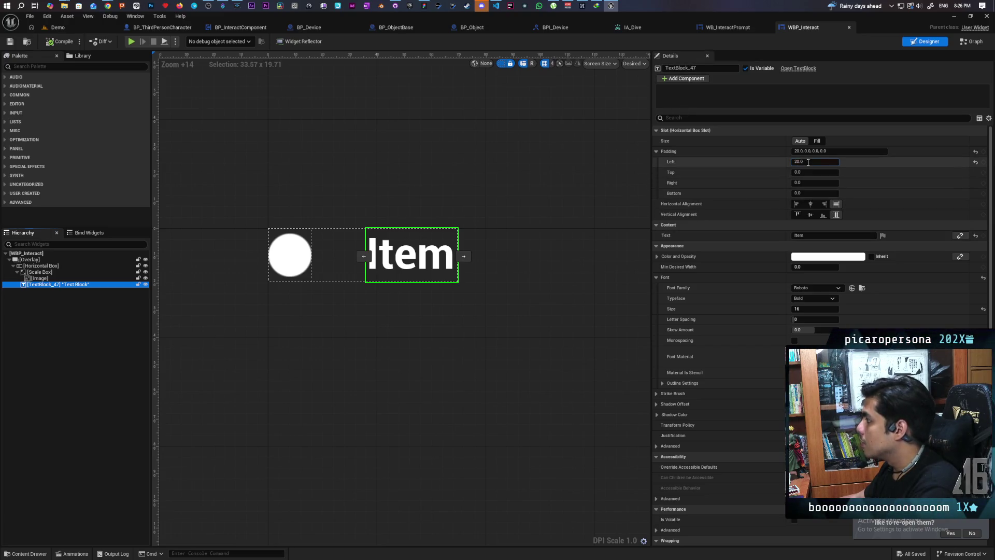
type("10")
key("Return")
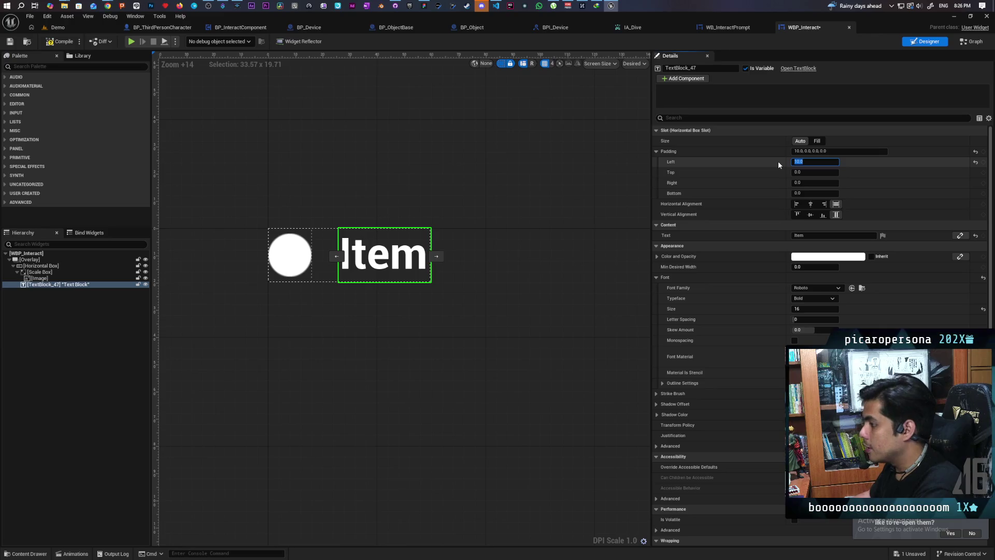
type("5")
key("Return")
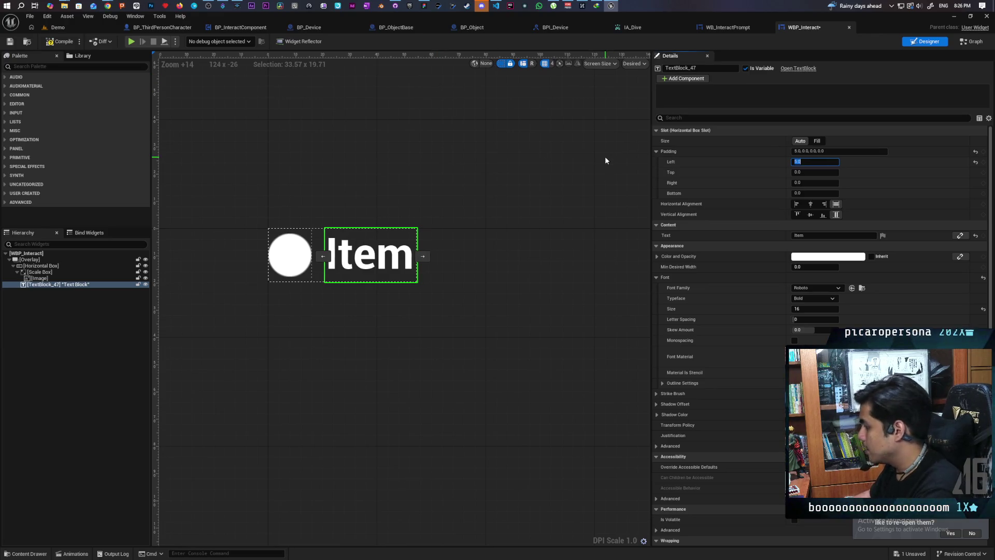
left_click(61, 41)
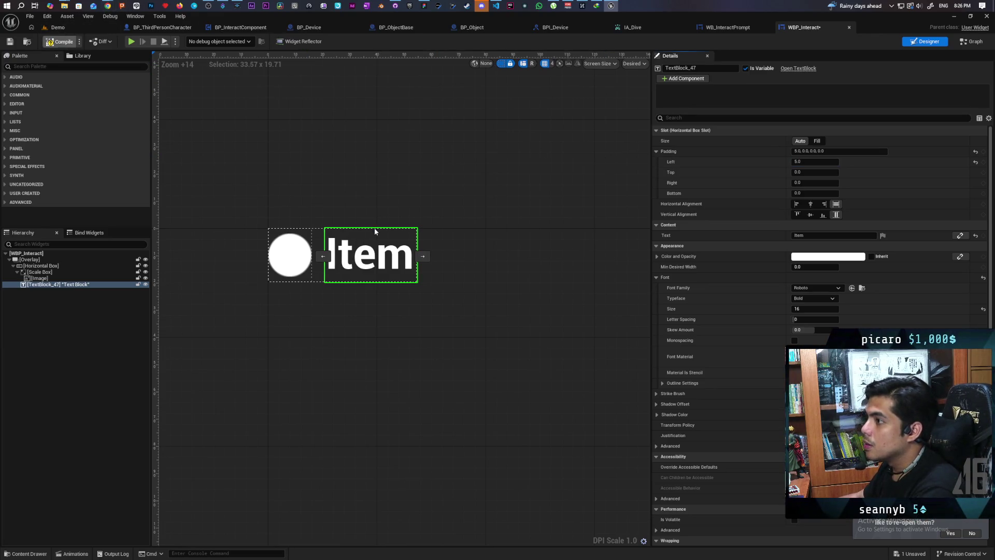
Make the Item text Collapsed, compile, and start a multiplayer play session of Demo.
left_click(38, 279)
left_click(40, 284)
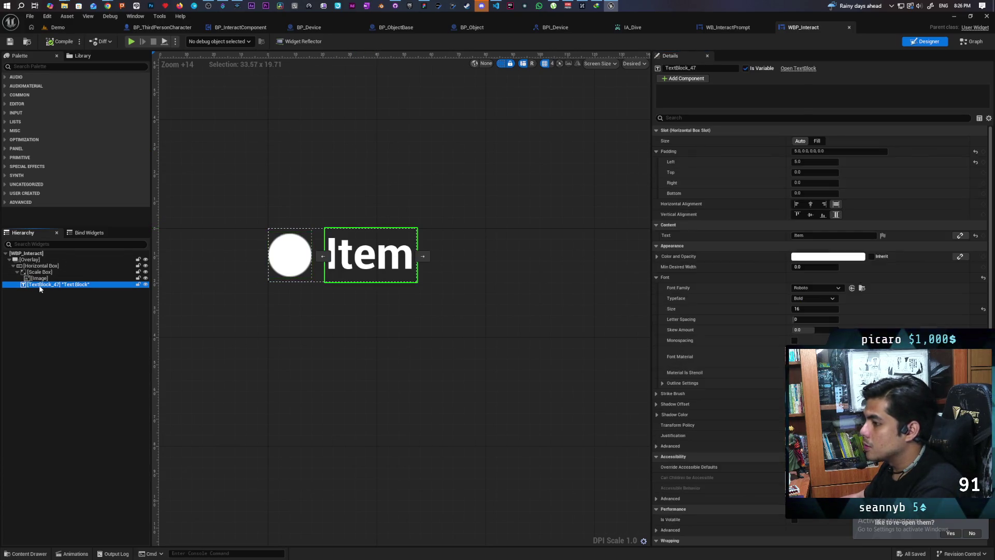
left_click(671, 118)
type("isi")
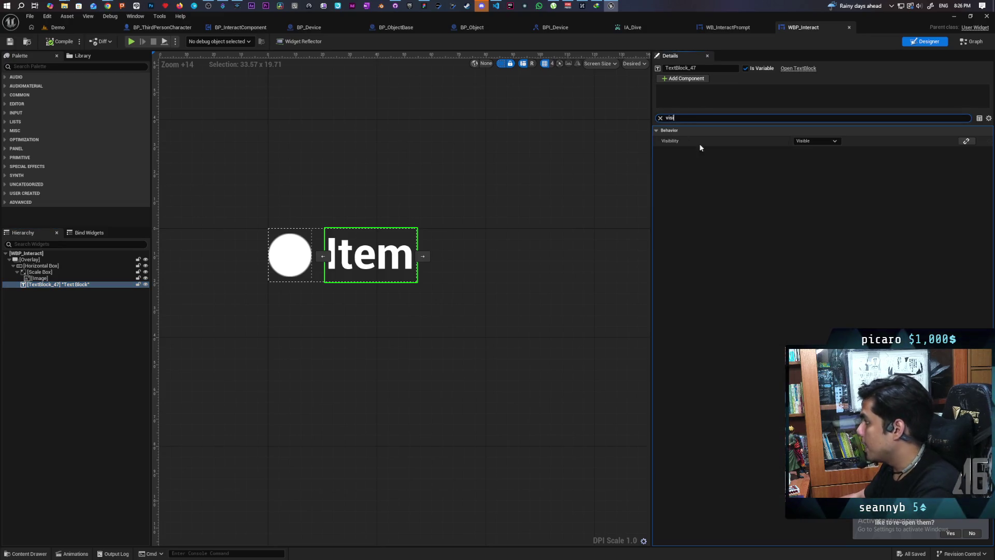
left_click(825, 141)
left_click(803, 156)
left_click(44, 44)
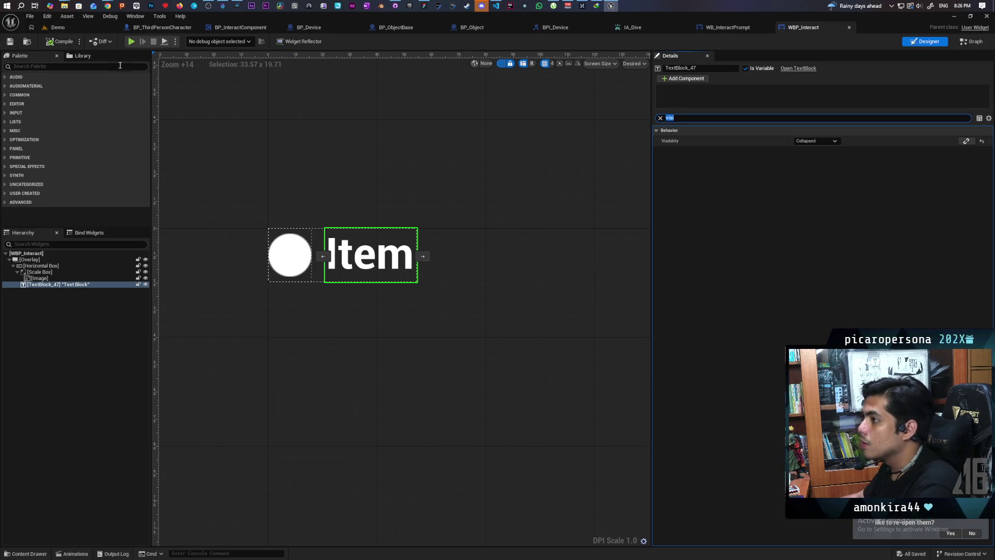
left_click(56, 27)
left_click(193, 41)
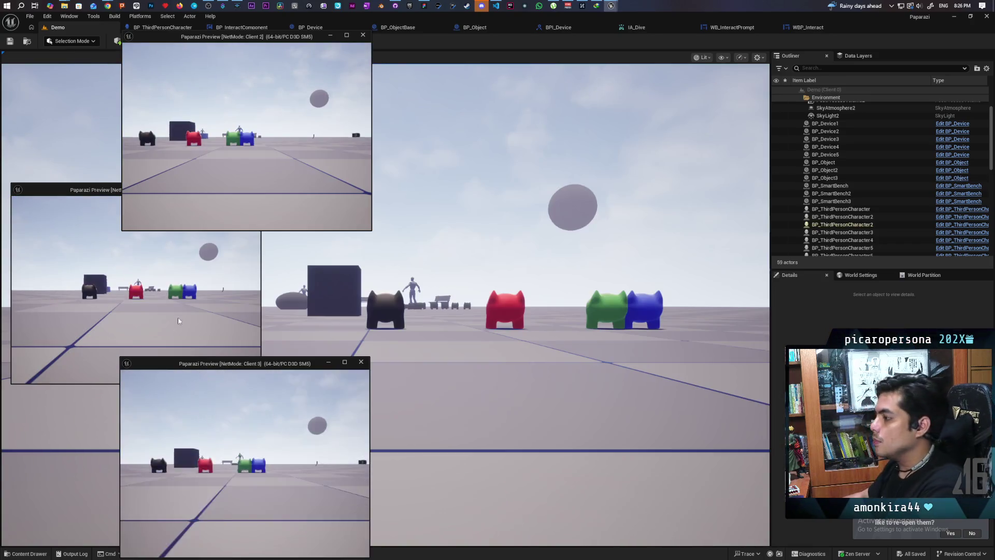
Walk to the three cubes to check the white circle prompts, stop play, and reopen WBP_Interact.
left_click(570, 363)
key("w")
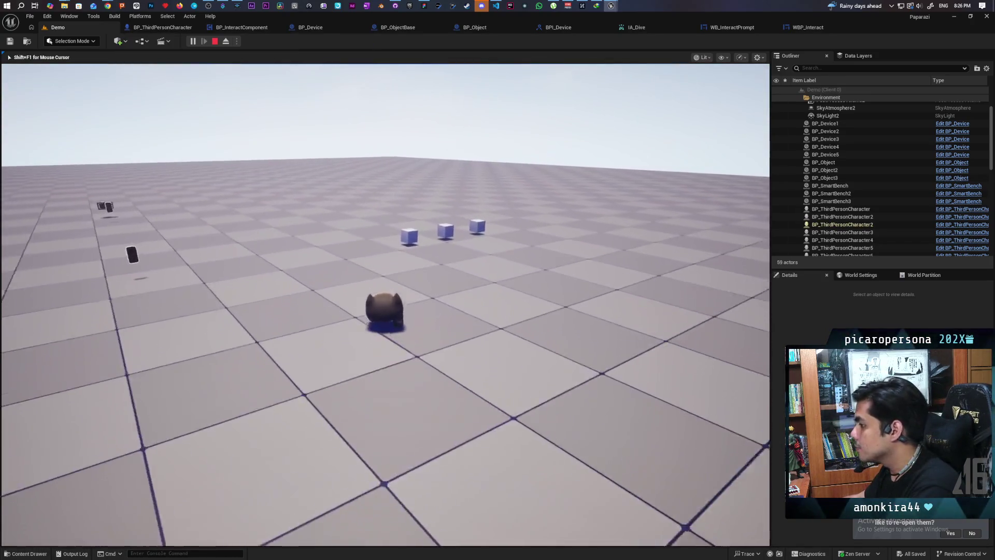
key("a")
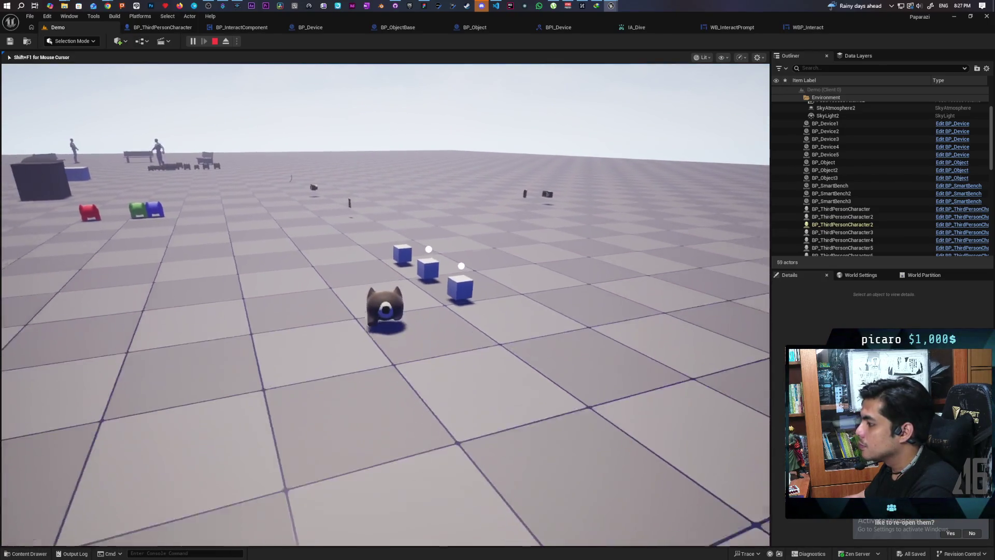
key("w")
key("w")
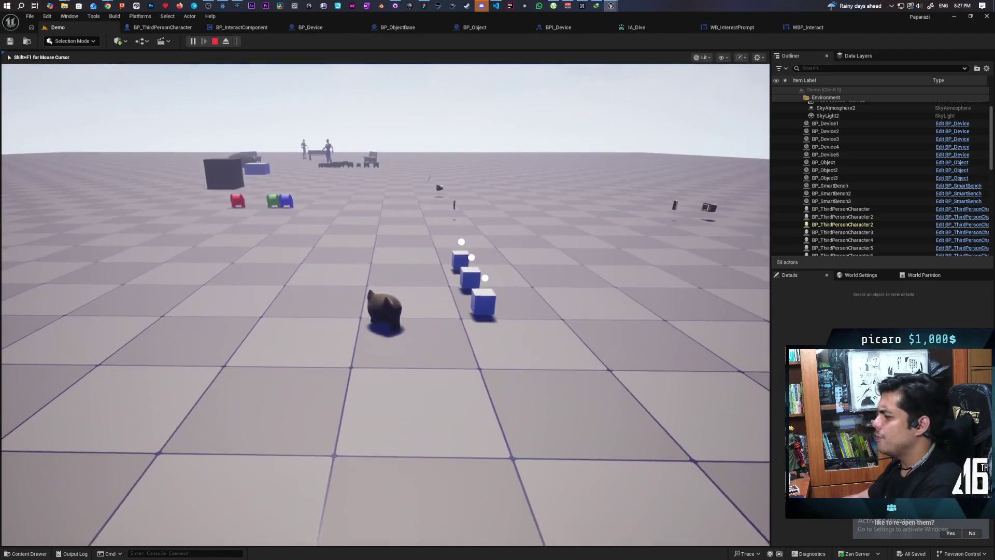
key("s")
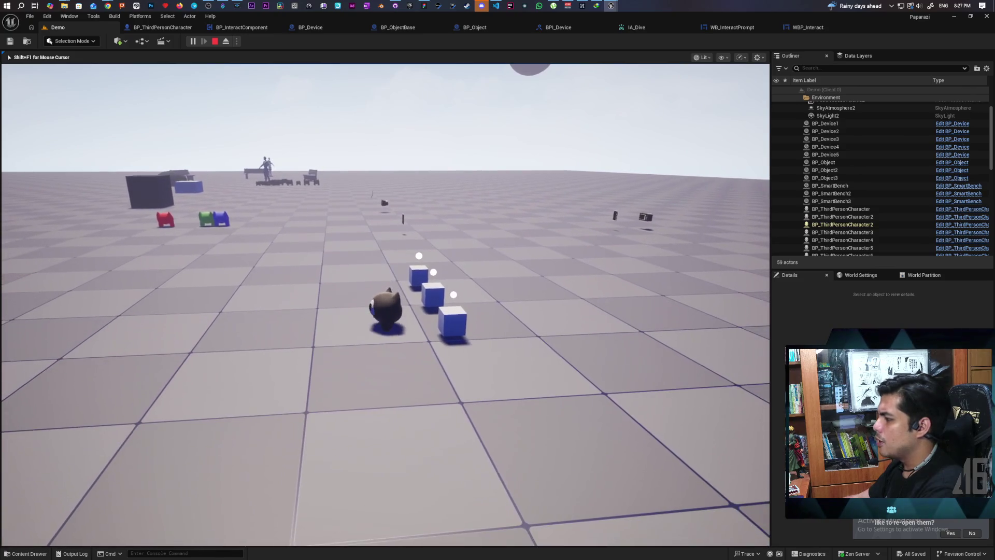
key("Escape")
left_click(789, 28)
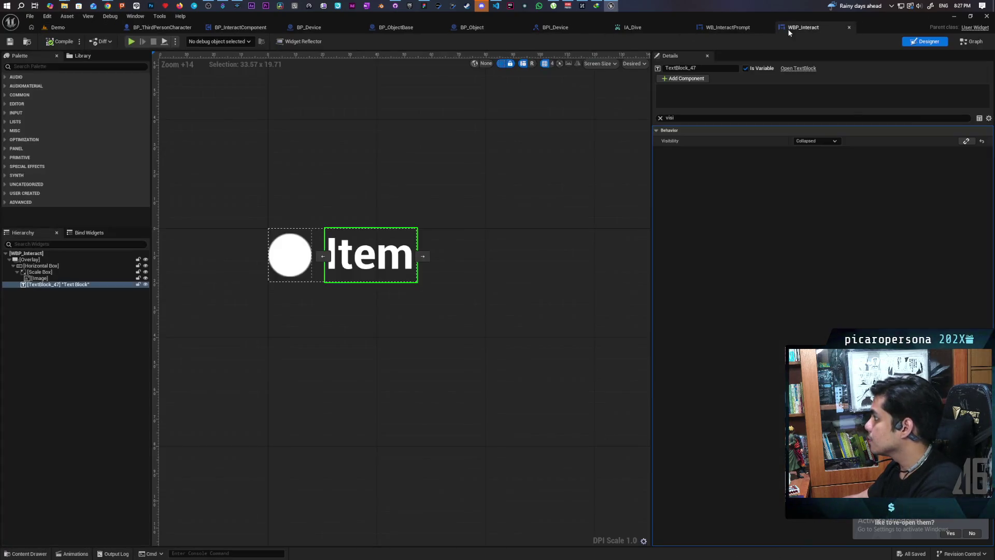
Resize WBP_Interact's circle Image brush from 16 to 8 x 8, save, and return to Demo.
left_click(39, 279)
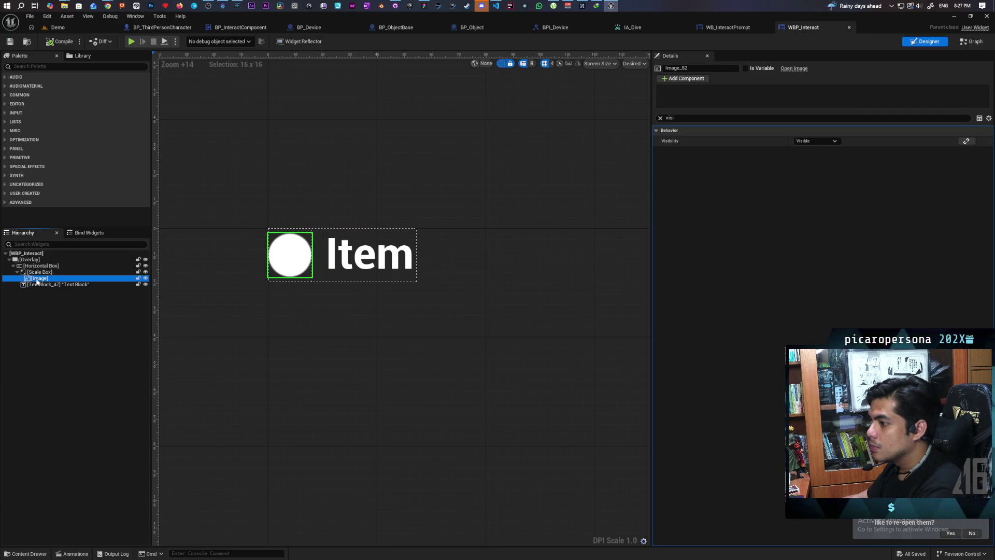
left_click(660, 118)
left_click(313, 328)
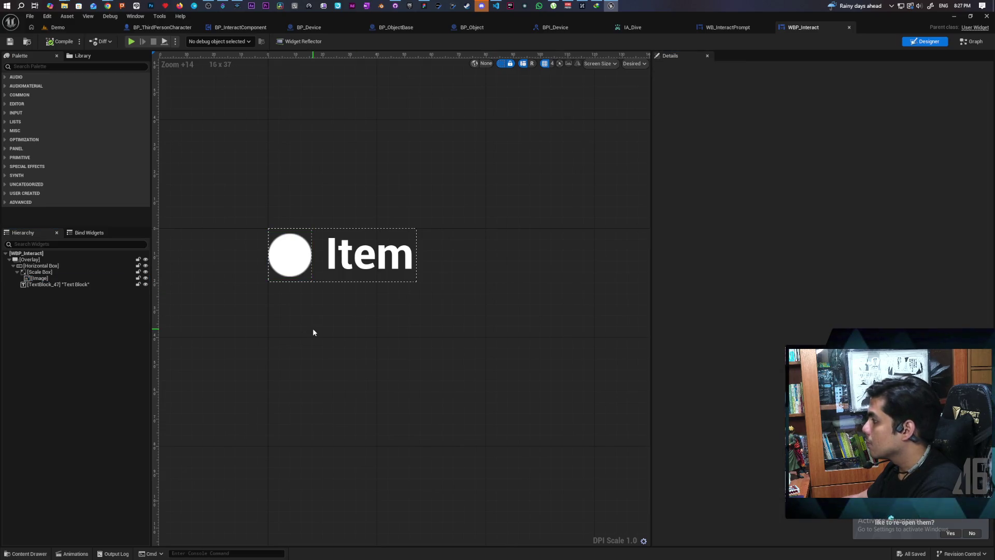
left_click(55, 279)
left_click(811, 216)
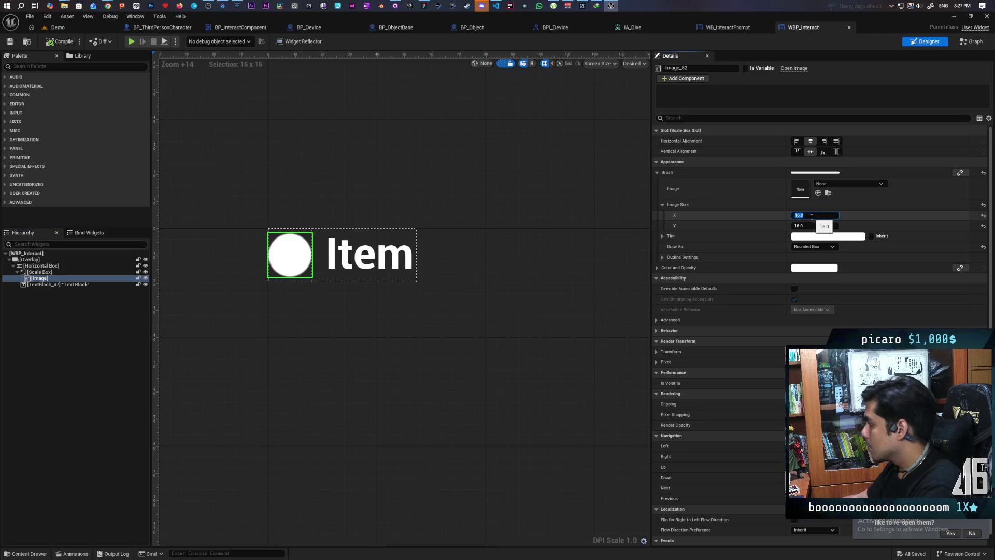
type("8")
key("Tab")
type("8")
key("Return")
key("ctrl+s")
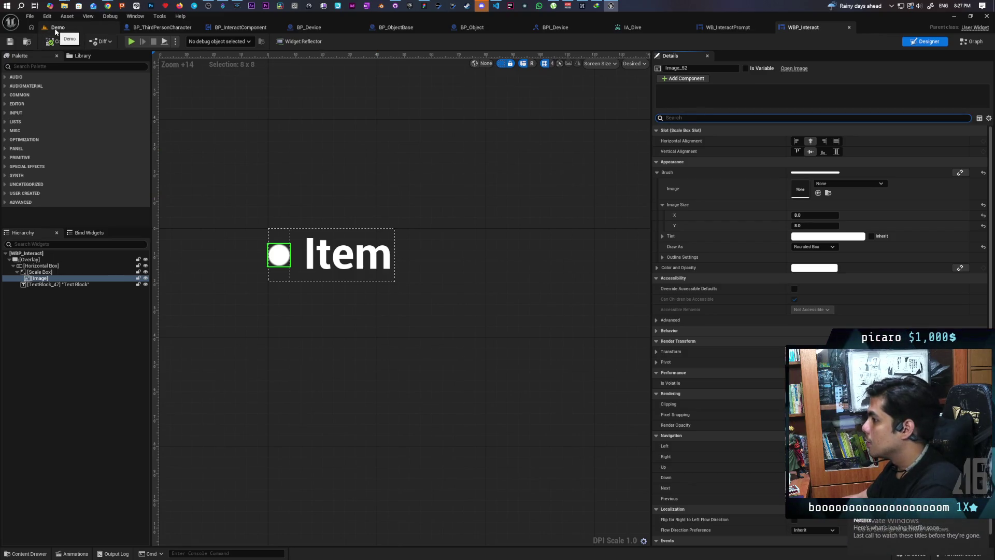
left_click(57, 27)
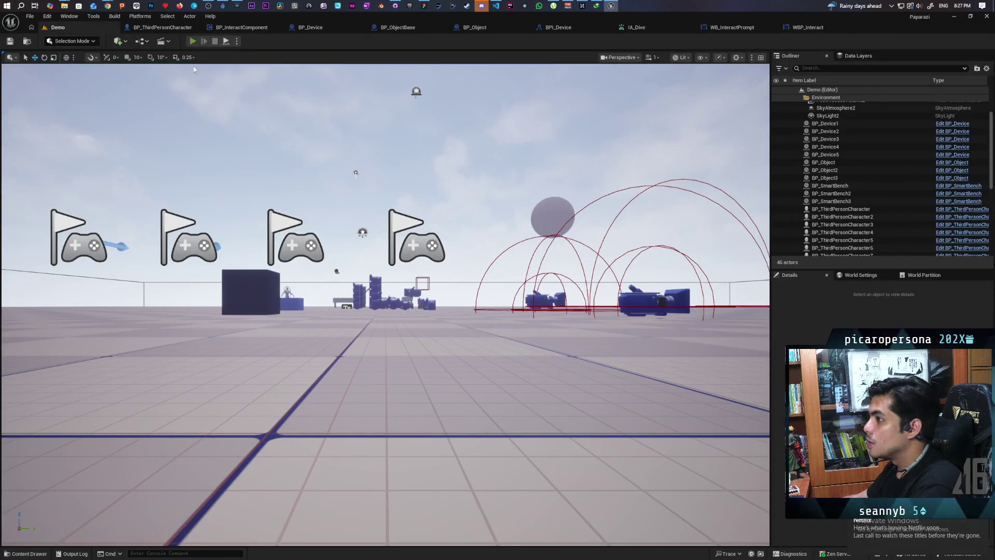
Start multiplayer play and walk around the three pickup cubes to check the 8 x 8 prompt dots.
key("alt+p")
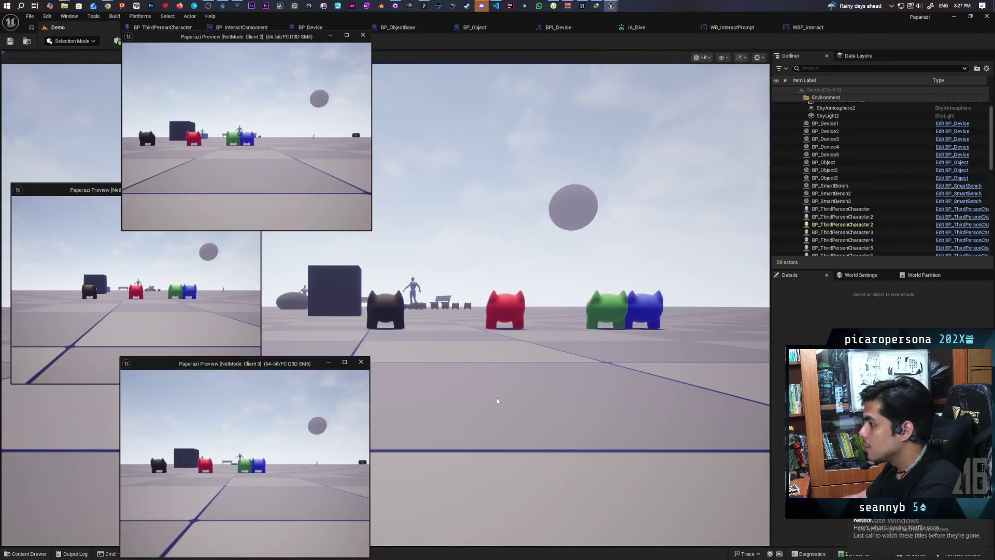
left_click(499, 400)
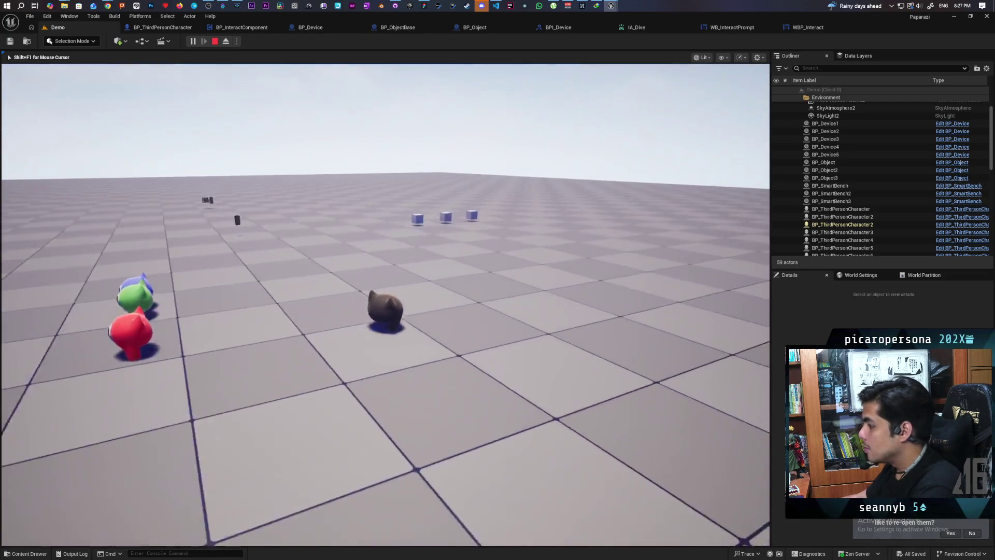
key("w")
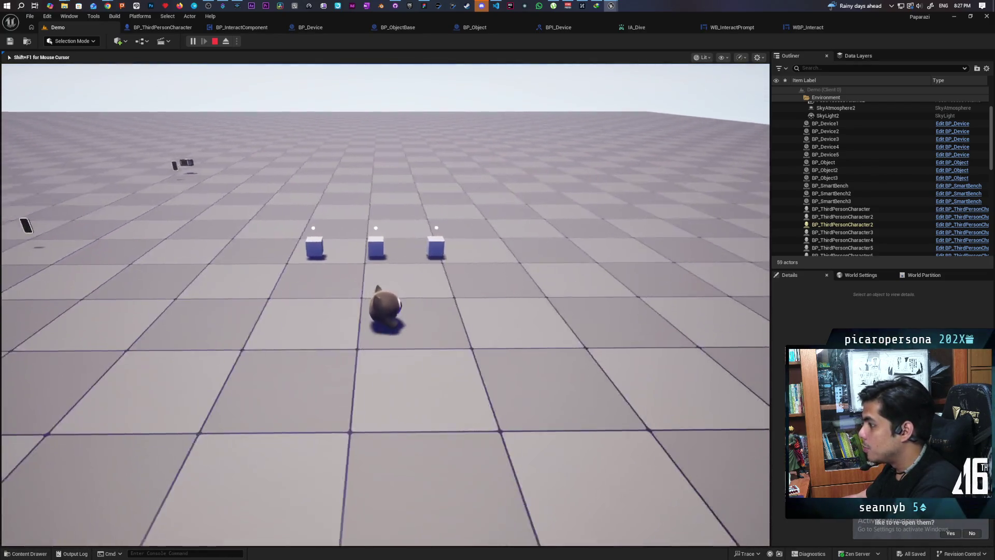
key("w")
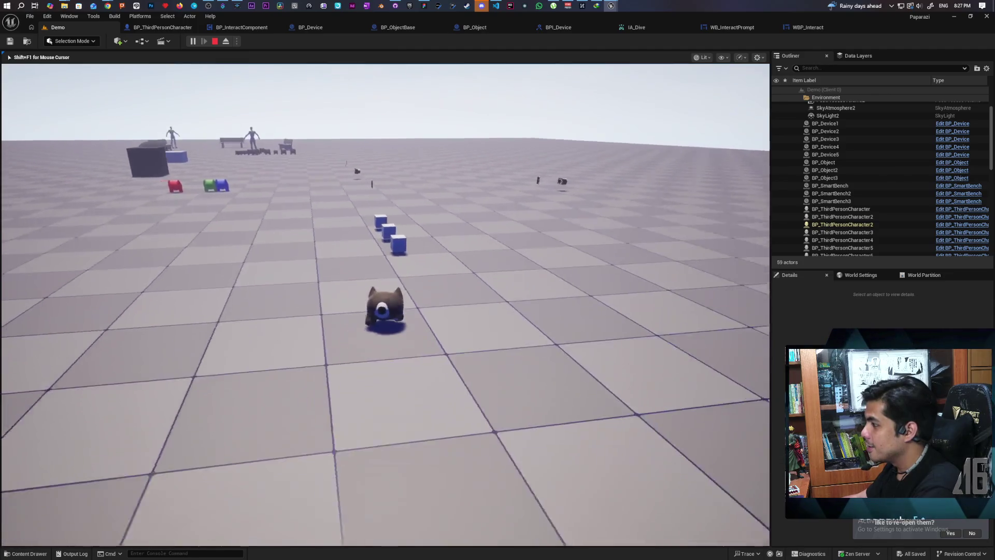
key("w")
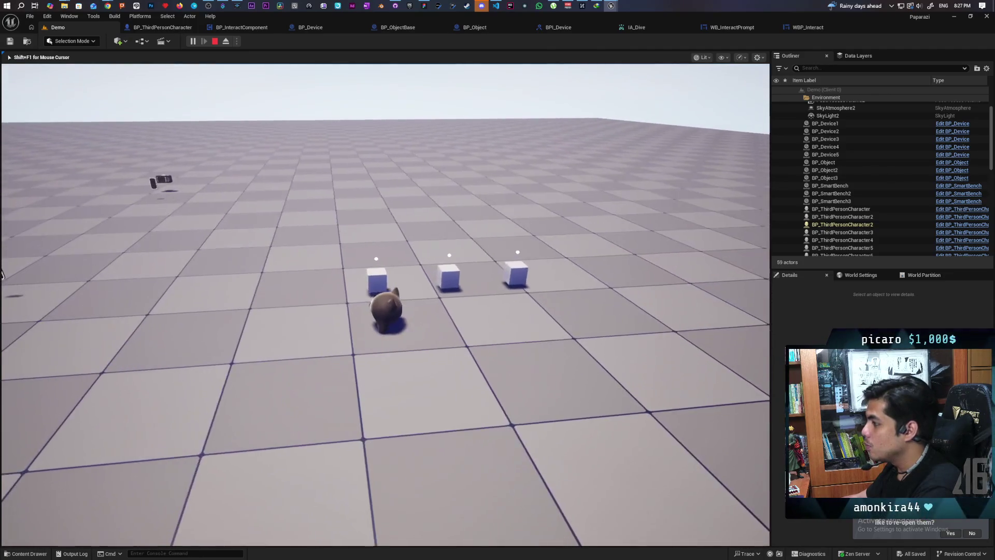
key("s")
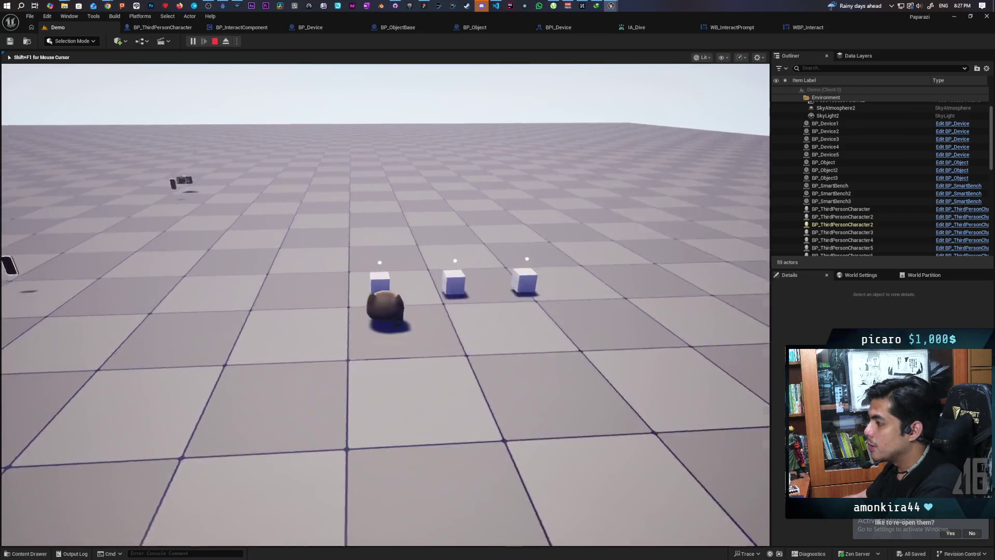
key("w")
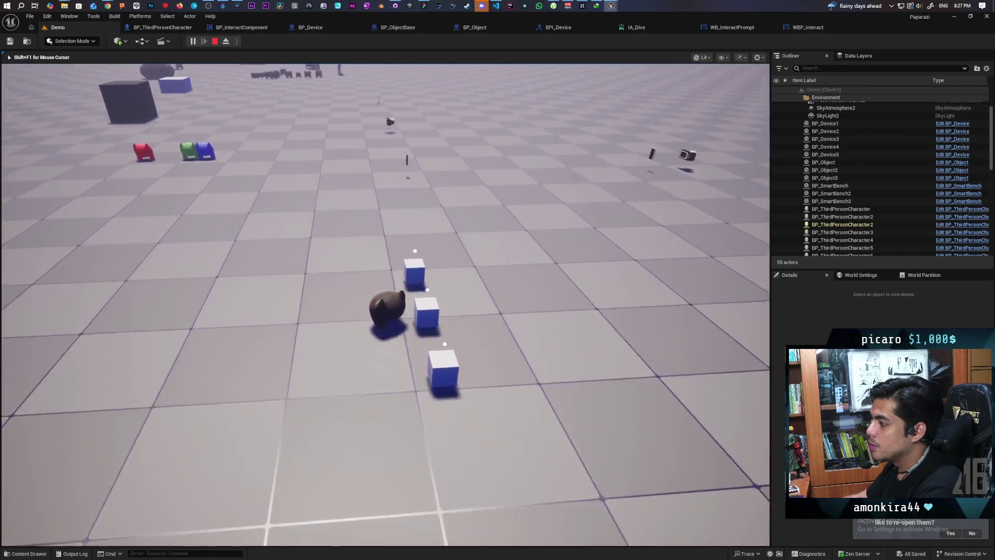
key("s")
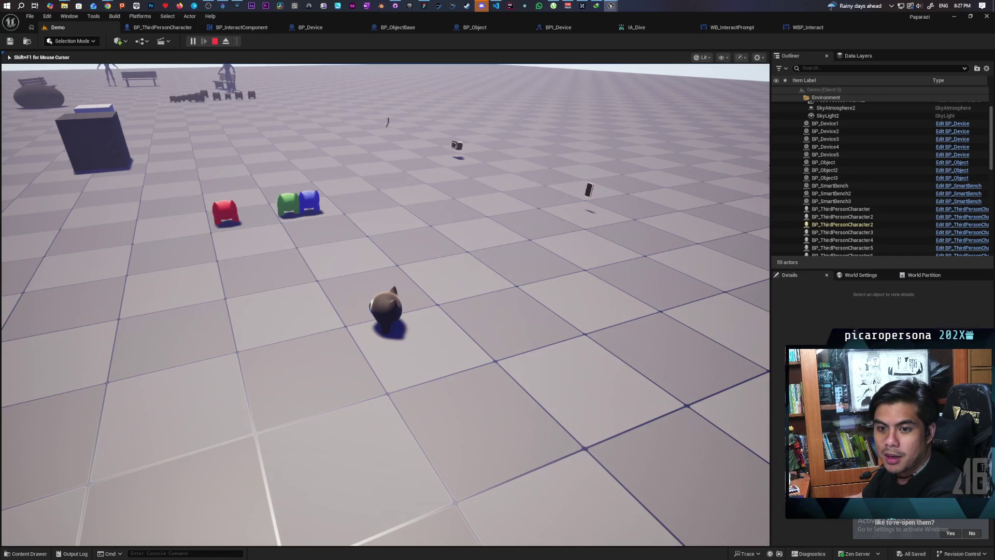
key("w")
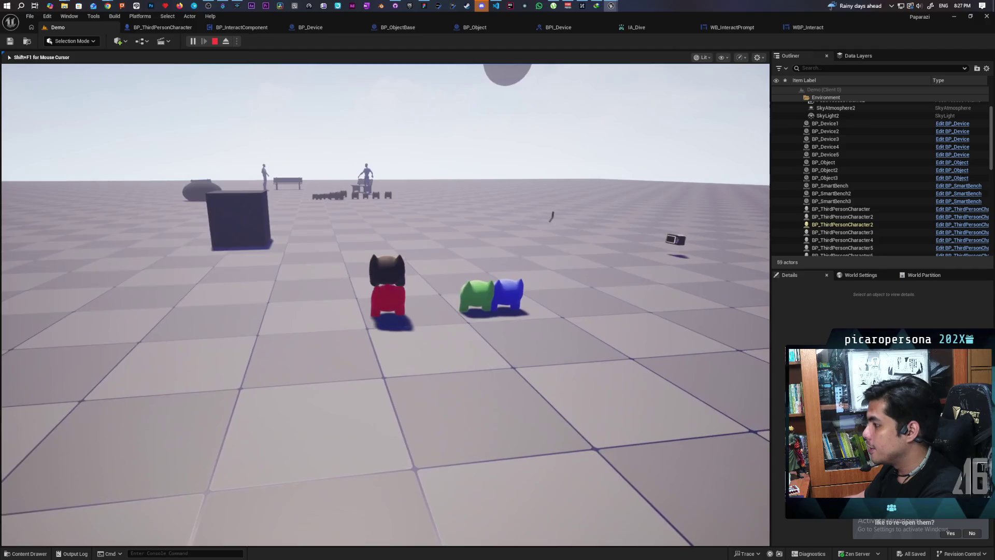
Stack the red, blue and green characters on one another across Clients 1, 2 and 3.
double_click(873, 27)
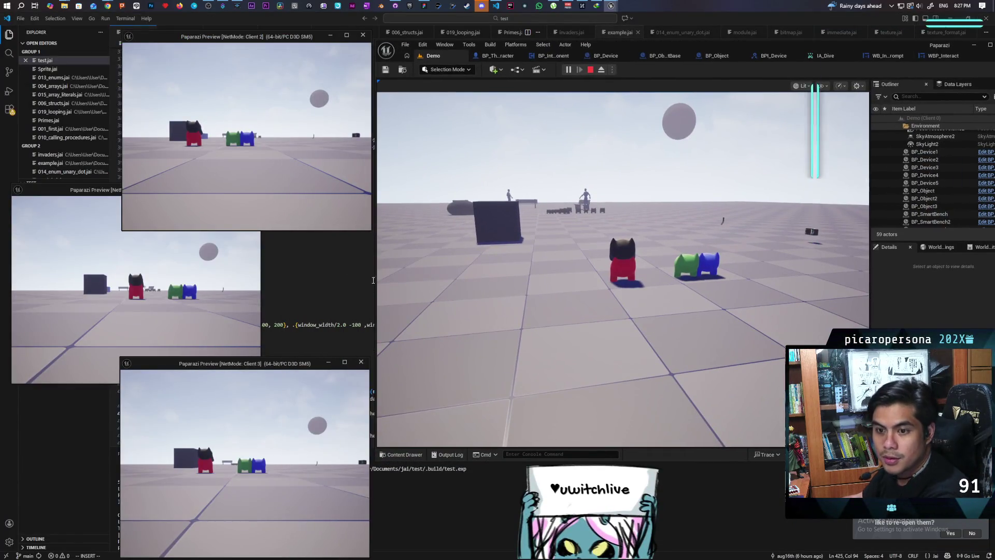
left_click(135, 290)
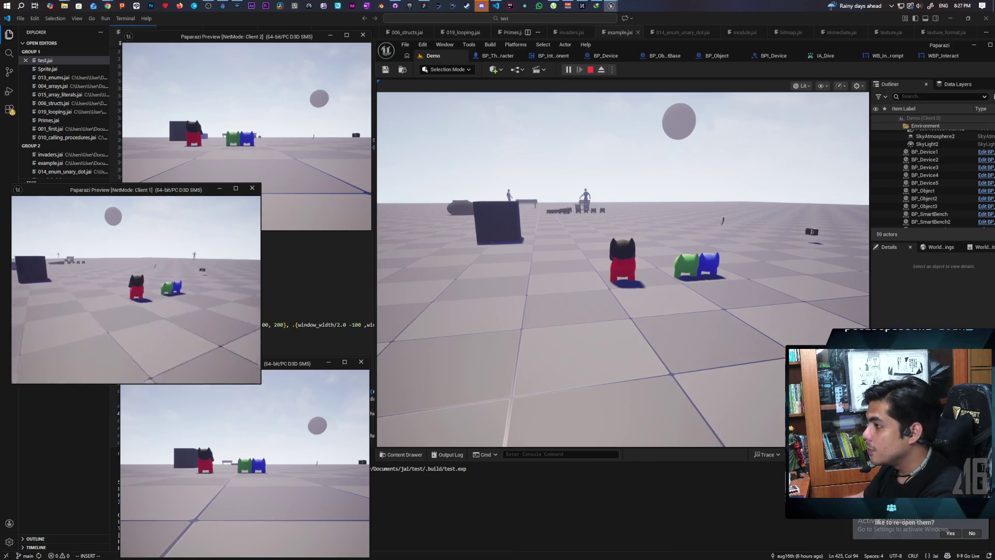
key("w")
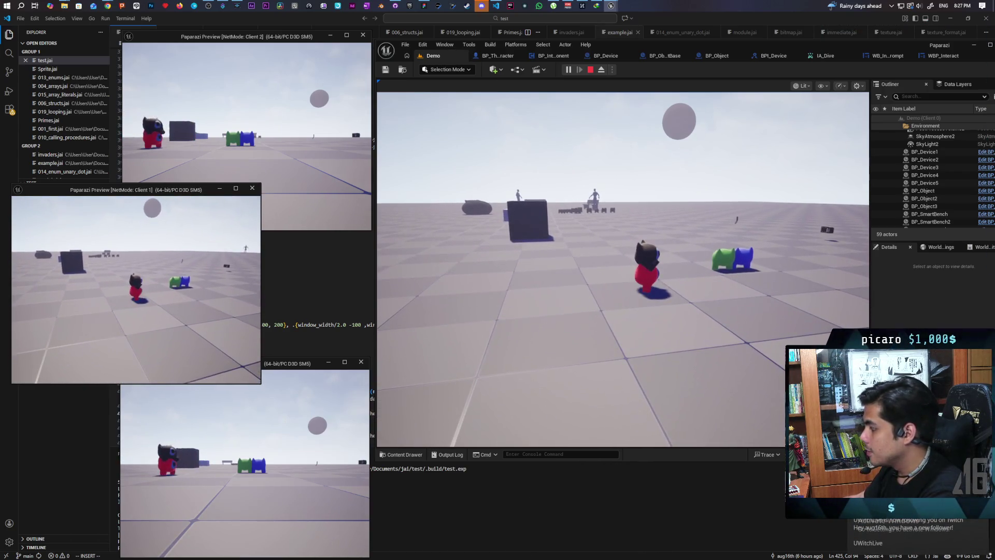
left_click(266, 124)
key("w")
key("alt+Tab")
key("w")
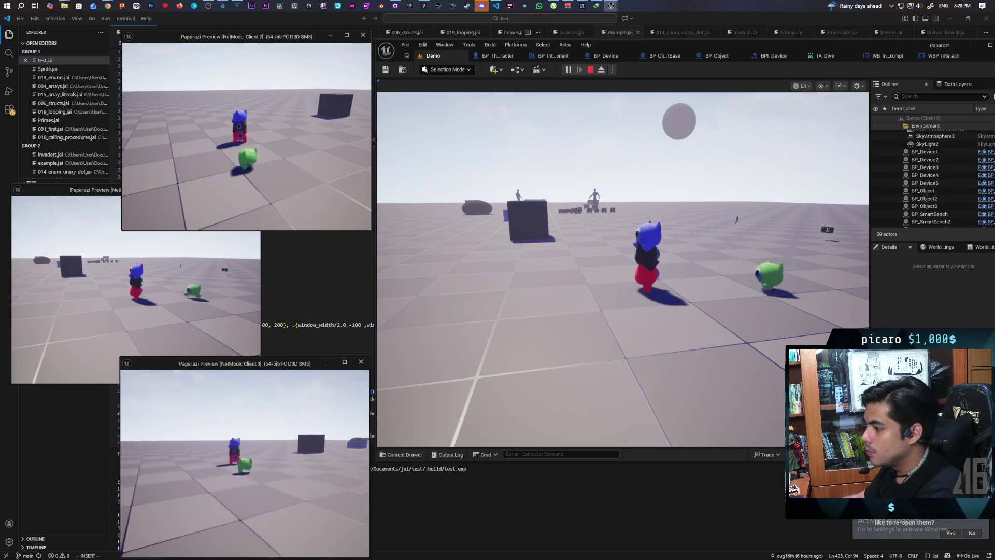
key("space")
left_click(413, 311)
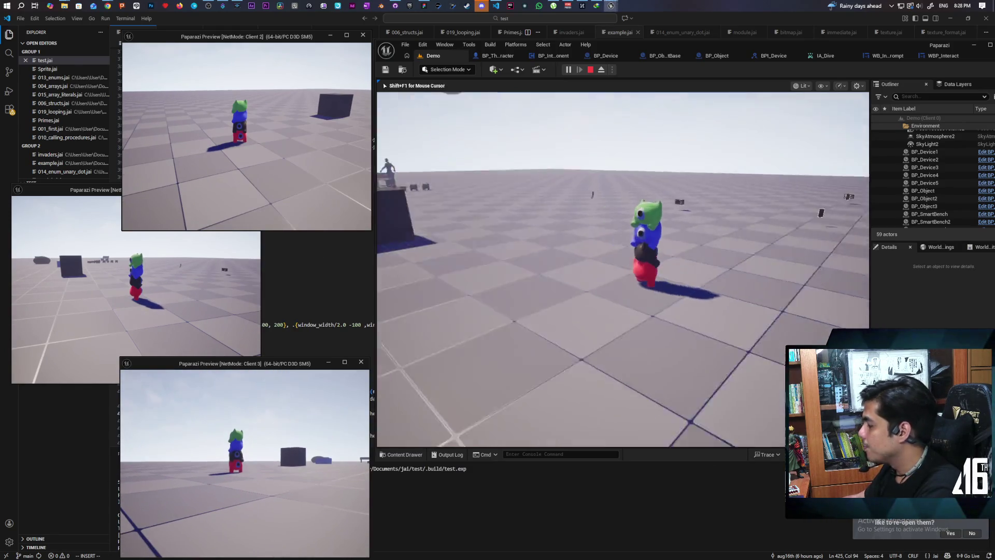
Walk the character stack forward, then turn it back toward the camera.
key("alt+Tab")
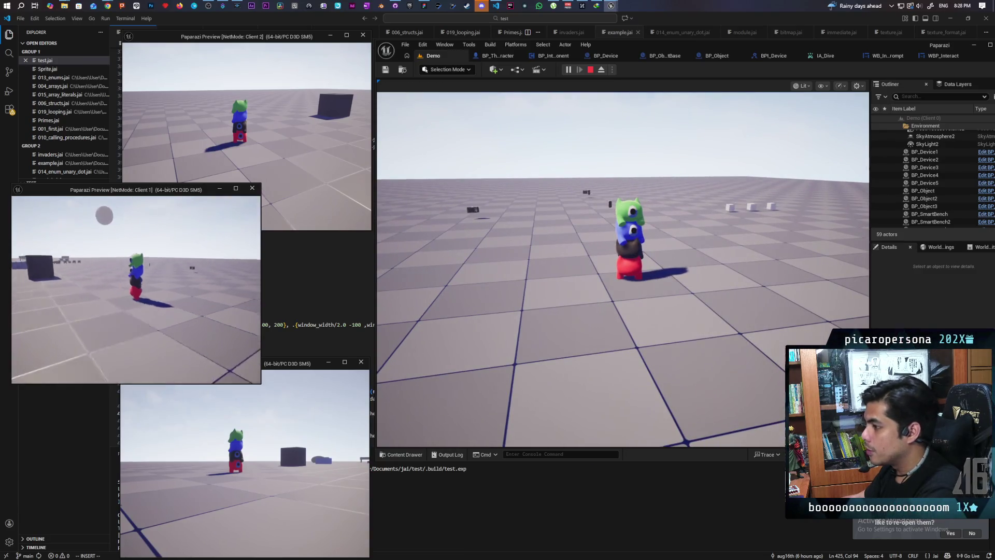
key("w")
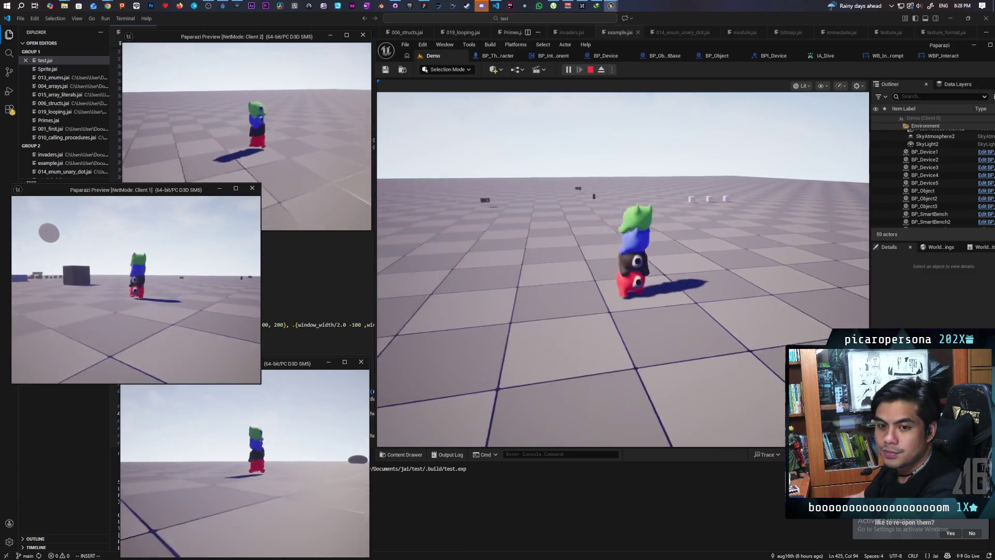
key("w")
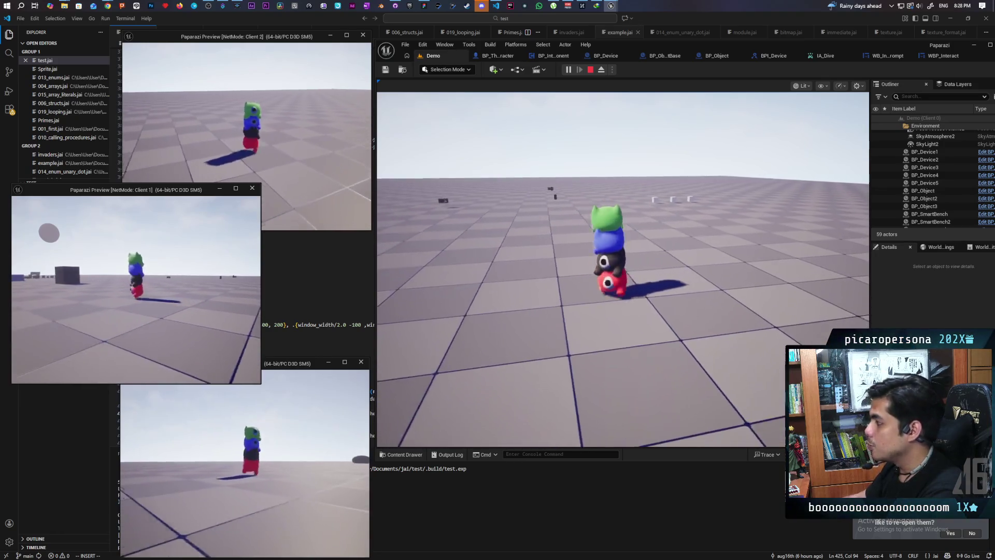
key("w")
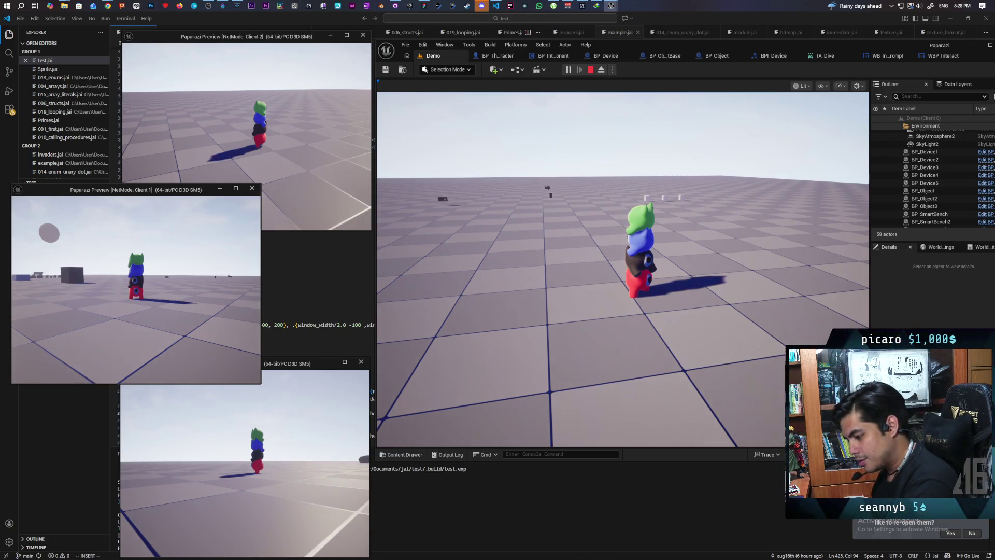
key("a")
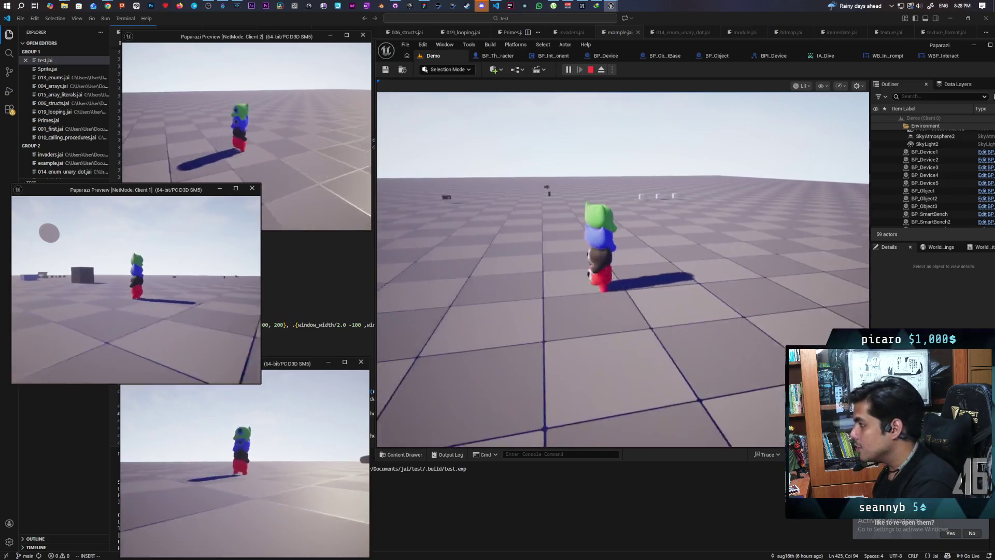
key("a")
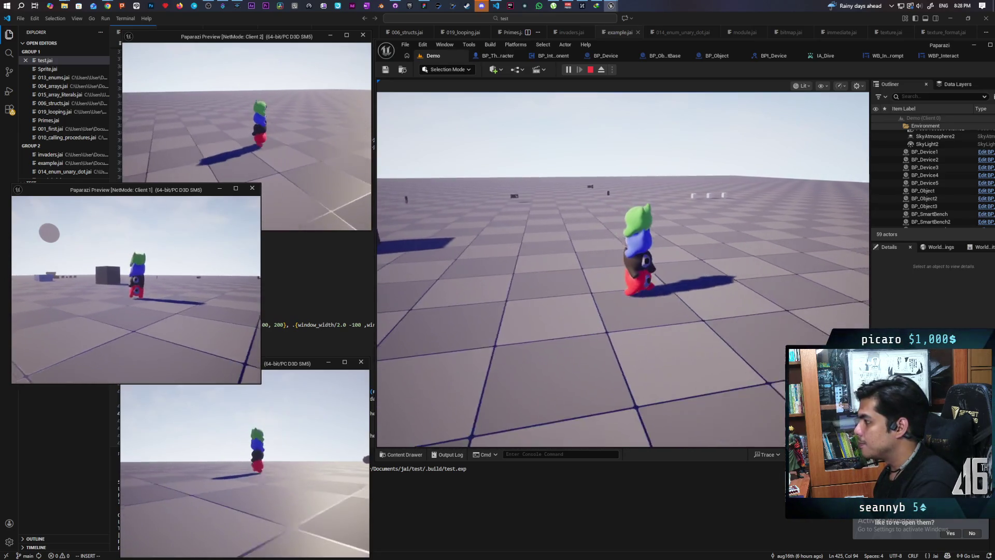
key("a")
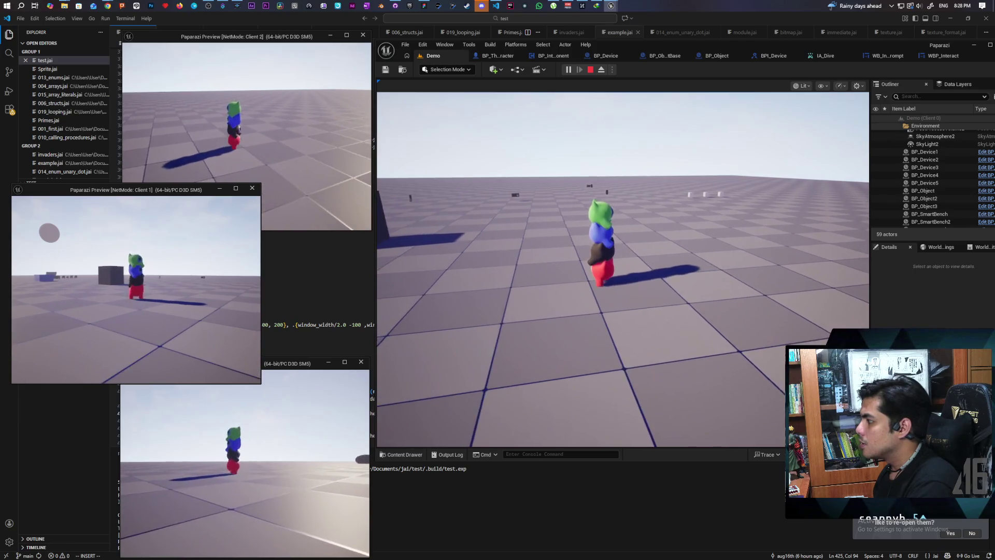
key("s")
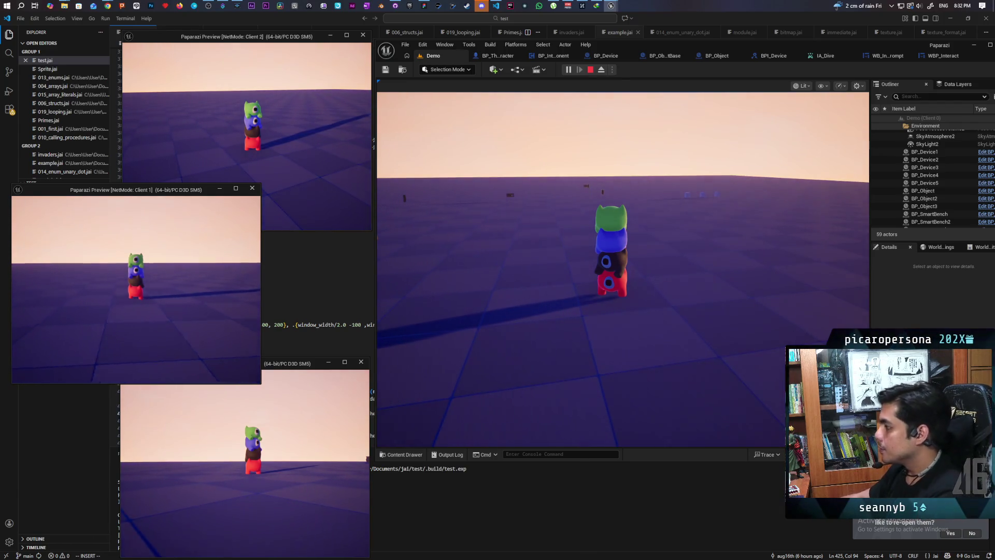
Stop play and inspect the WB Interact Prompt variable behind the Accessed None error.
key("Escape")
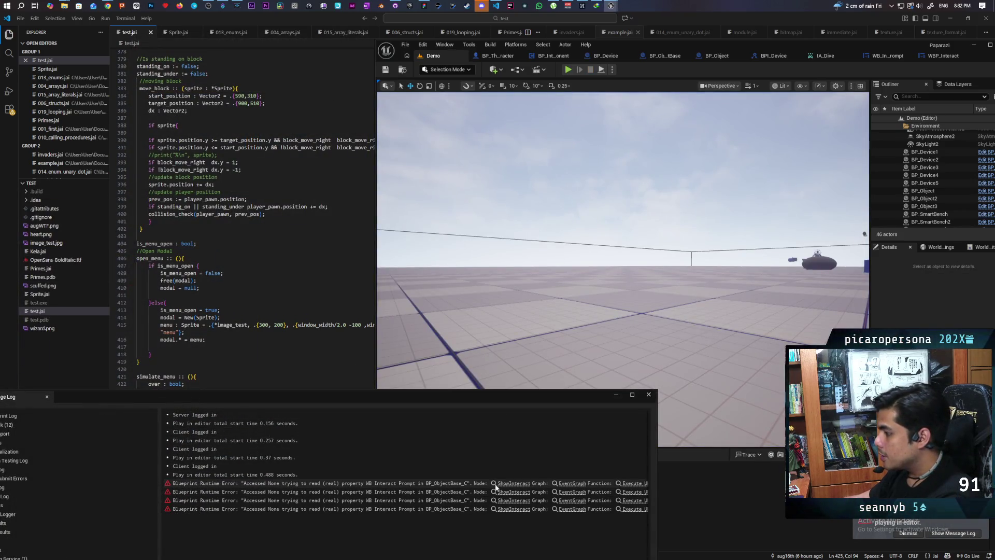
left_click(505, 485)
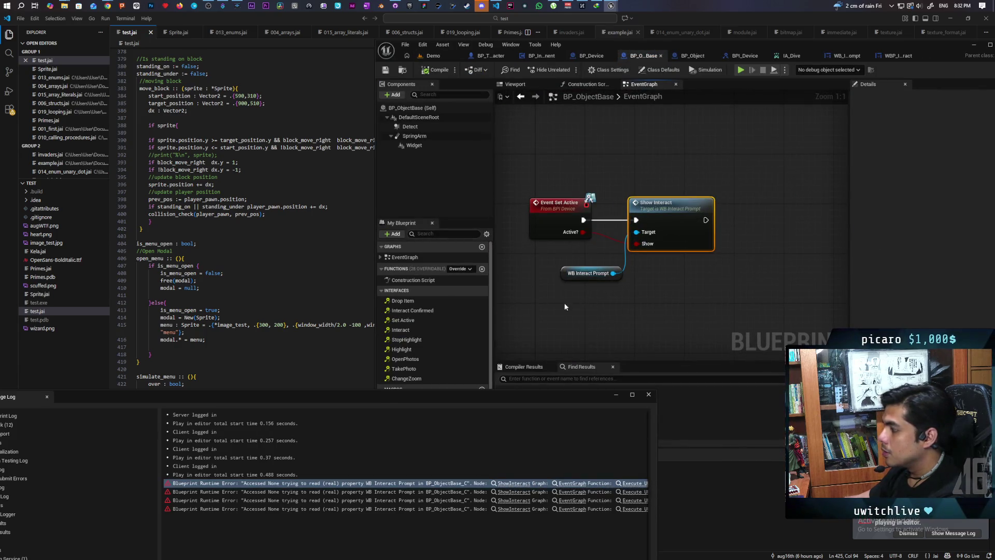
left_click(591, 273)
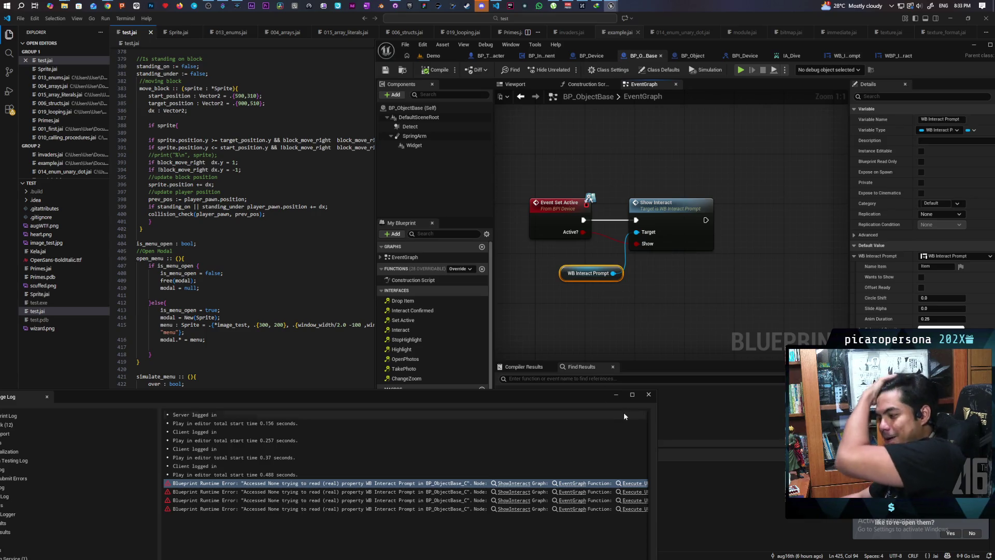
left_click(647, 394)
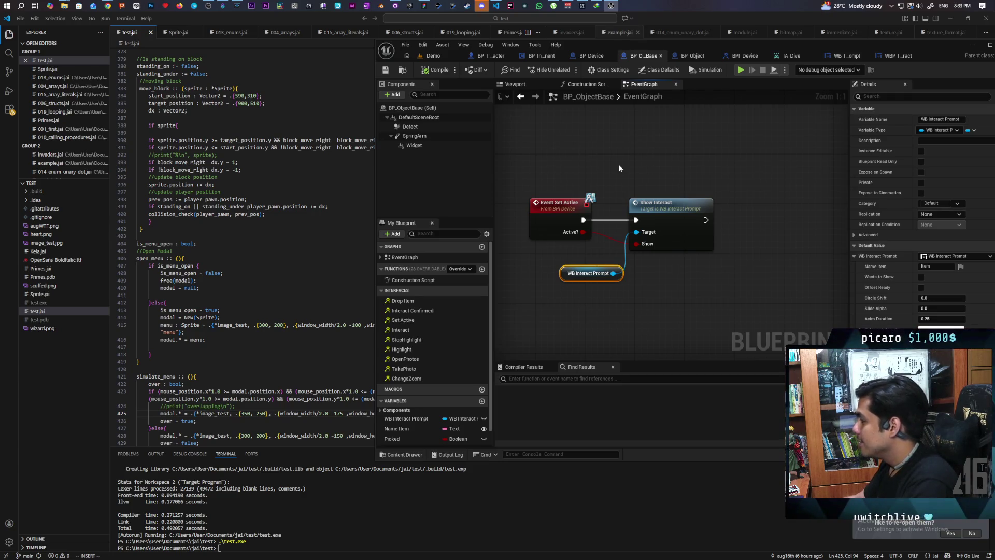
Disconnect Event Set Active's exec wire from Show Interact in BP_ObjectBase.
mouse_move(627, 182)
left_mouse_down()
mouse_move(588, 164)
mouse_move(649, 172)
mouse_move(617, 163)
left_mouse_up()
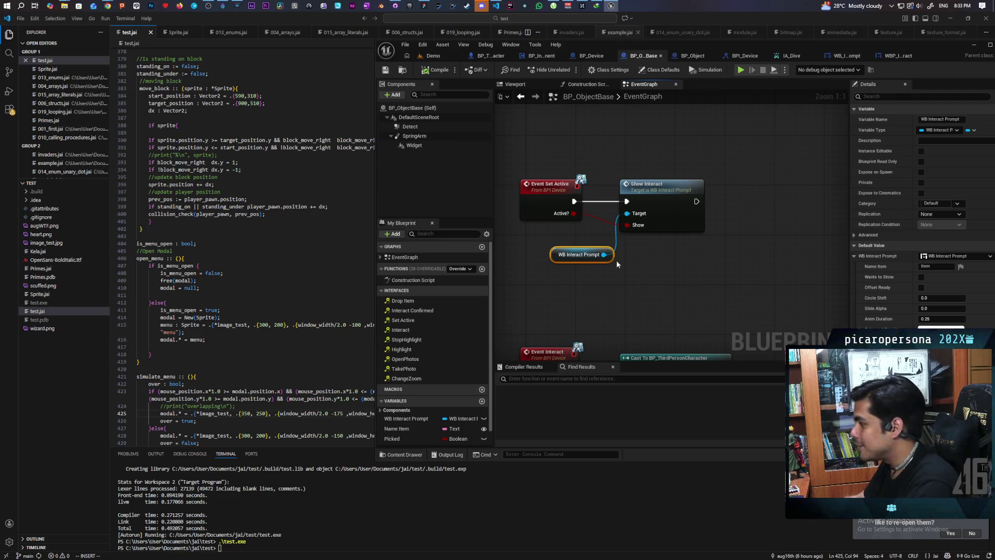
left_click_drag(616, 260, 613, 286)
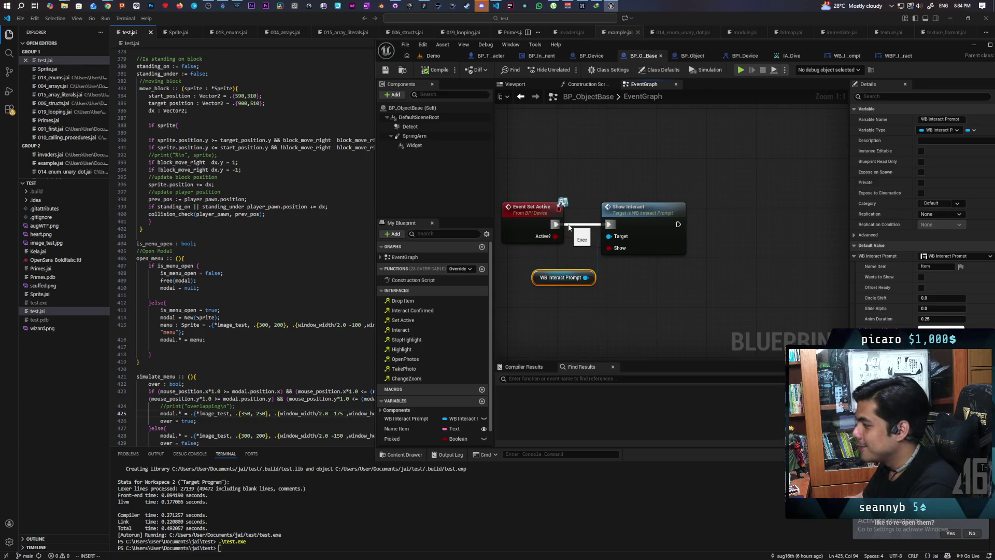
left_click(569, 226, "alt")
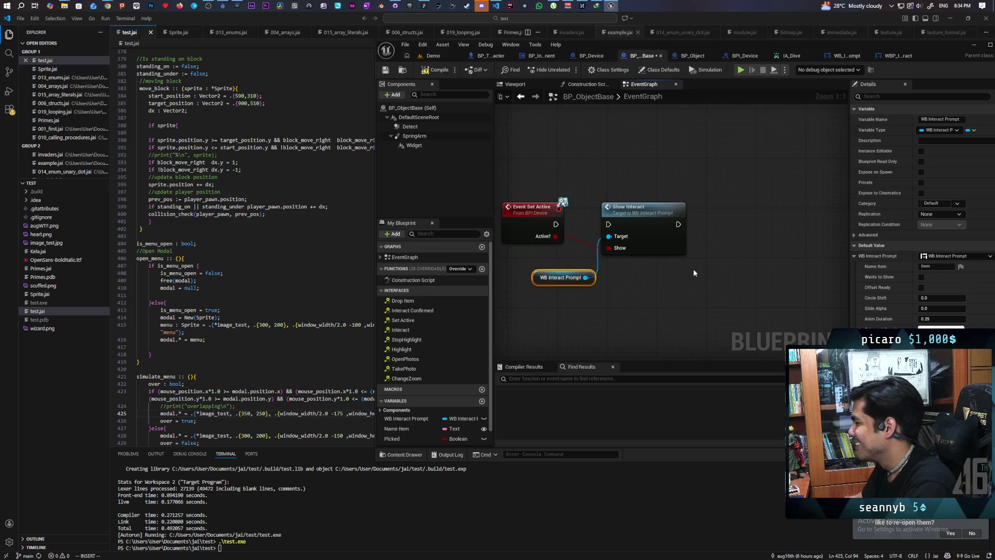
Look over the other event graph node groups, then return to Demo and start multiplayer play.
scroll(587, 220, "down", 5)
mouse_move(601, 157)
left_mouse_down()
mouse_move(617, 191)
mouse_move(670, 236)
left_mouse_up()
scroll(619, 192, "up", 2)
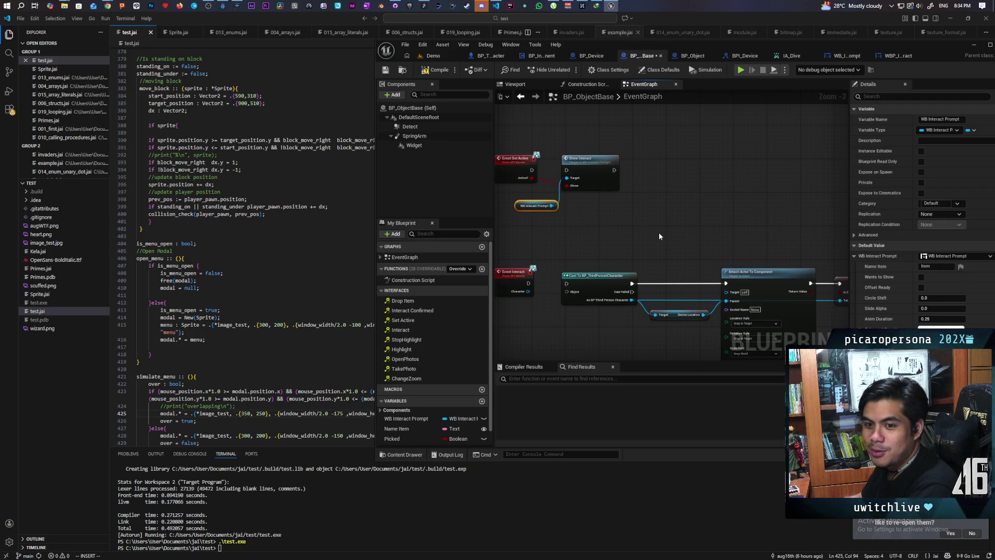
scroll(658, 232, "up", 1)
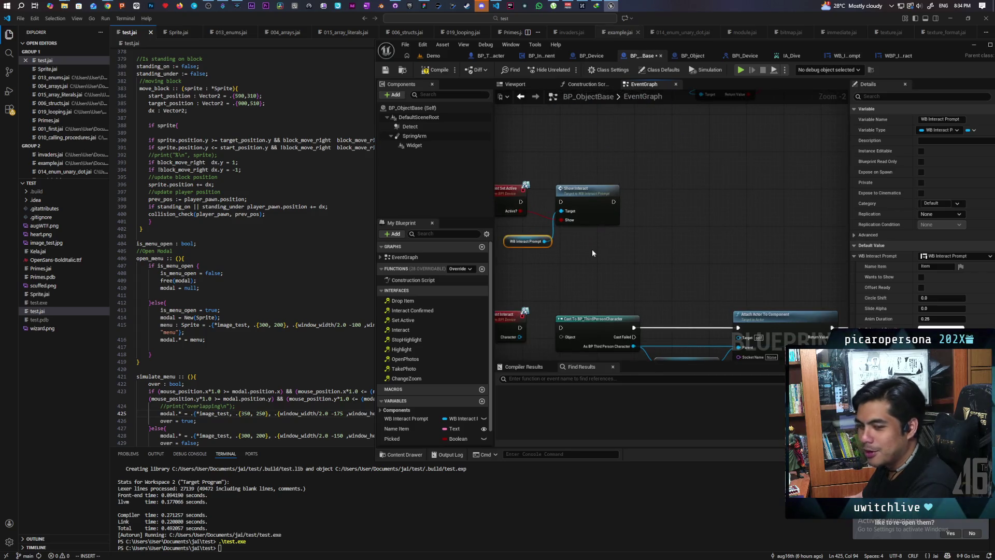
scroll(593, 253, "down", 1)
mouse_move(592, 252)
left_mouse_down()
mouse_move(607, 205)
mouse_move(631, 203)
mouse_move(670, 164)
mouse_move(624, 182)
mouse_move(636, 182)
mouse_move(595, 178)
mouse_move(628, 151)
mouse_move(663, 170)
mouse_move(637, 215)
left_mouse_up()
scroll(635, 182, "down", 1)
scroll(637, 214, "up", 3)
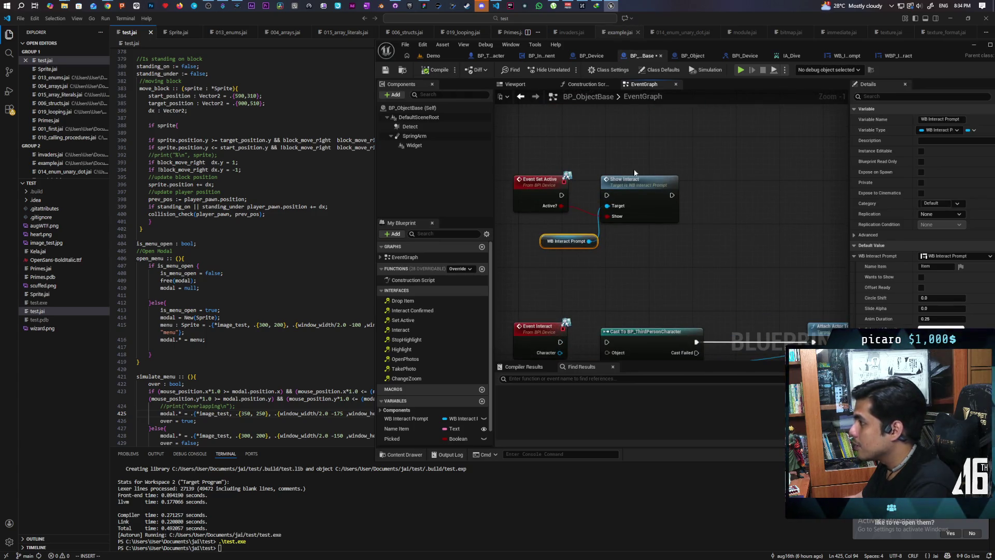
left_click(438, 57)
left_click(570, 69)
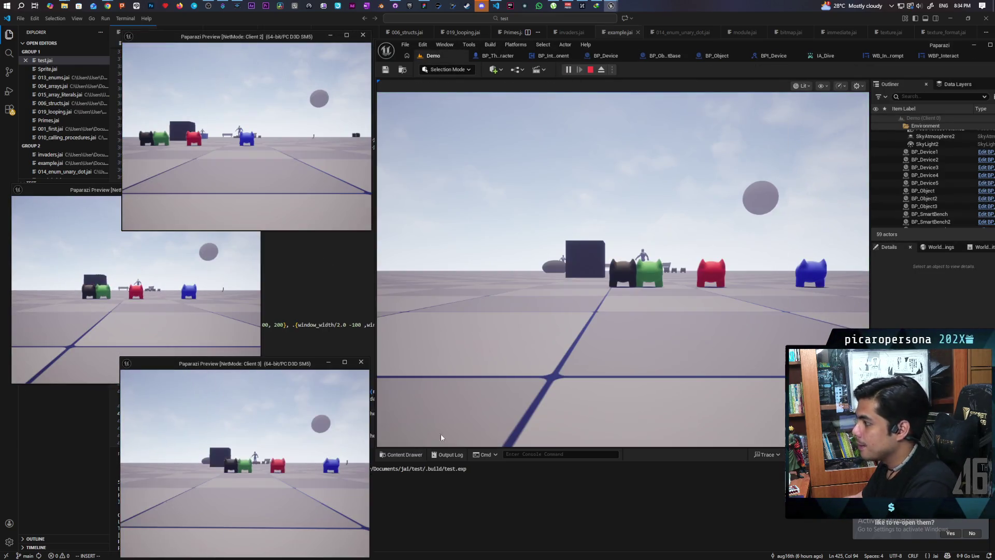
Walk a character toward the three pickup cubes, then end play and reopen WBP_Interact.
left_click(441, 433)
key("w")
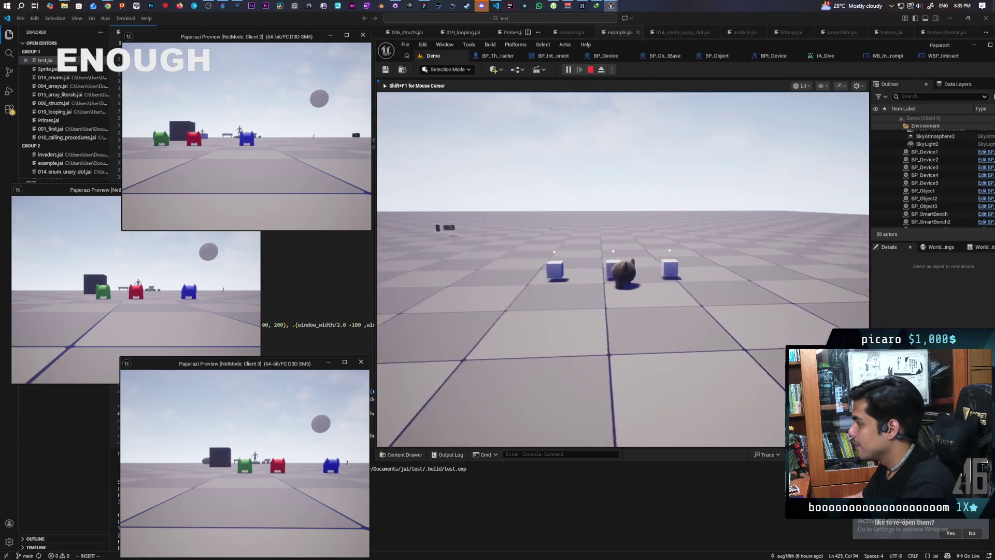
key("Escape")
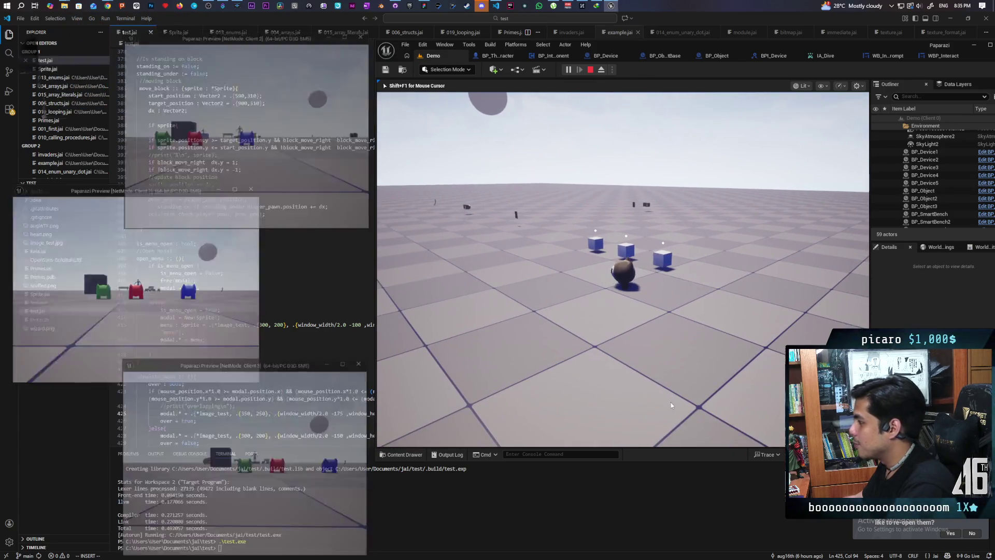
left_click(939, 57)
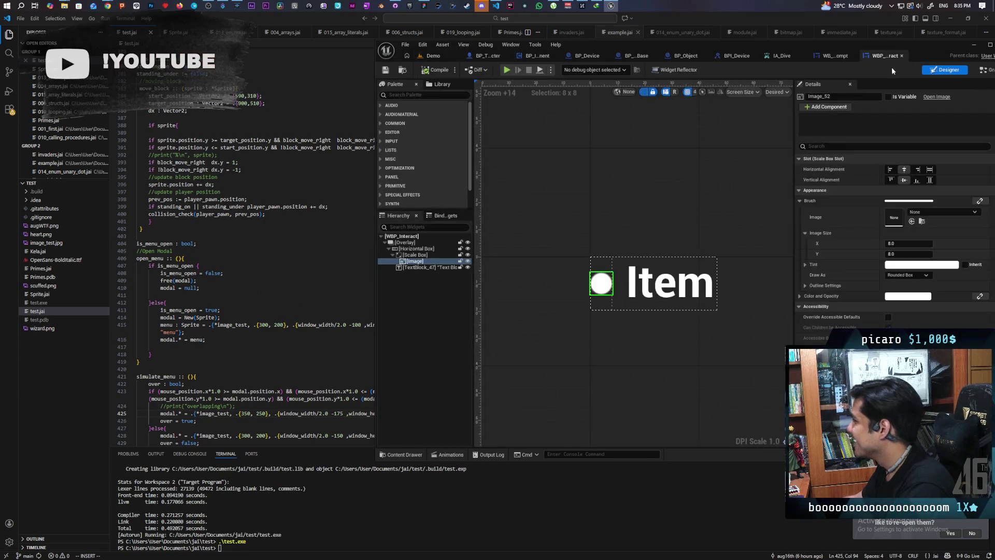
Set the circle Image size to 12 x 12 in WBP_Interact, save, and return to Demo.
left_click(412, 262)
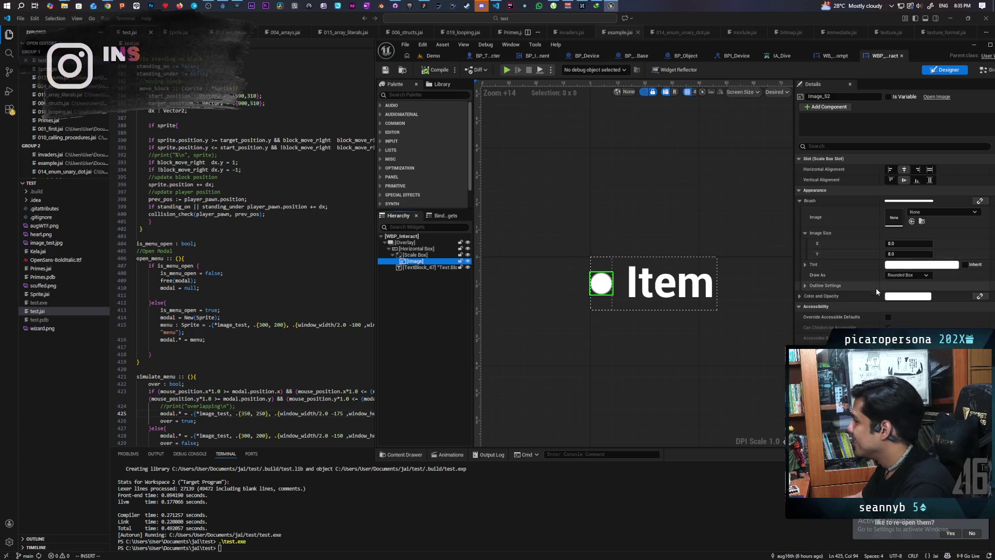
left_click(901, 243)
type("12")
key("Tab")
type("12")
key("Return")
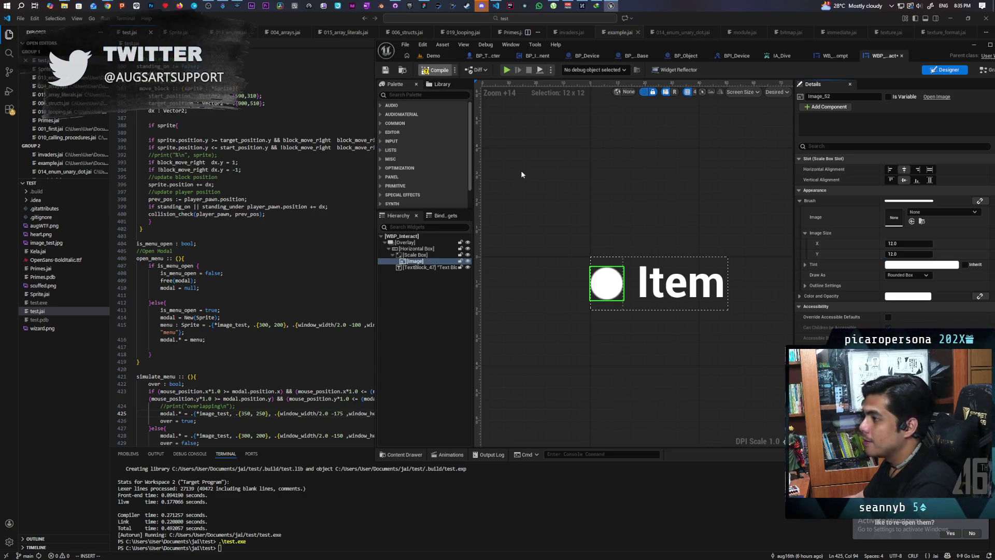
key("ctrl+s")
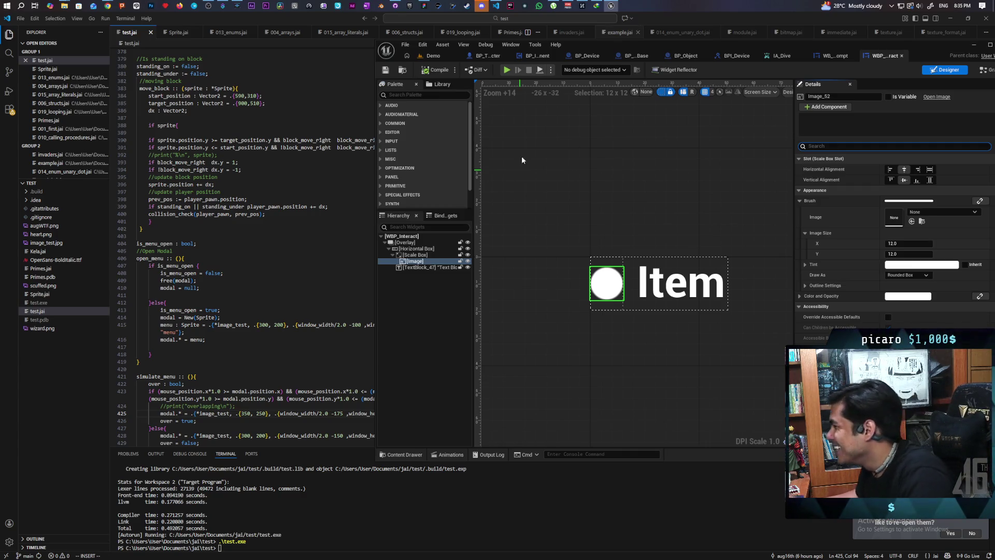
left_click(432, 56)
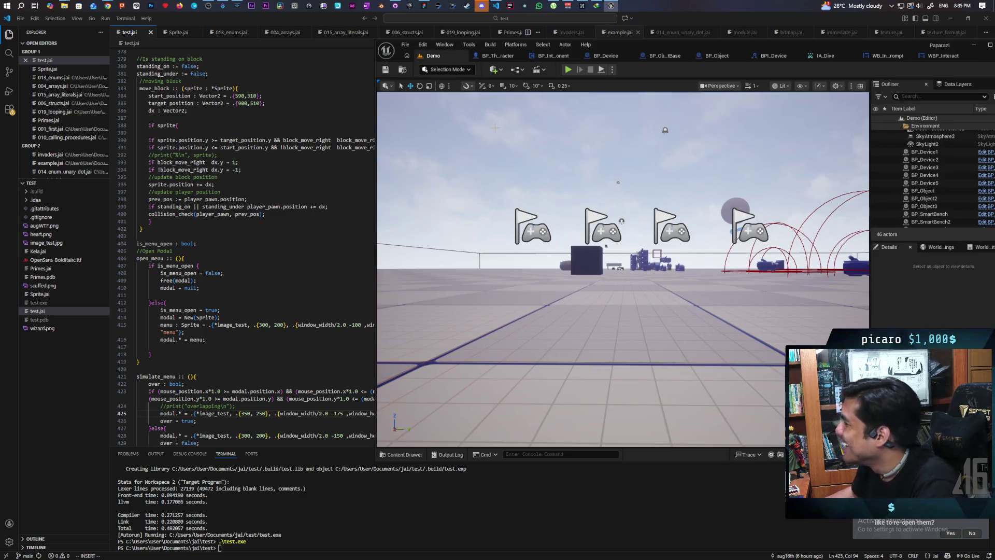
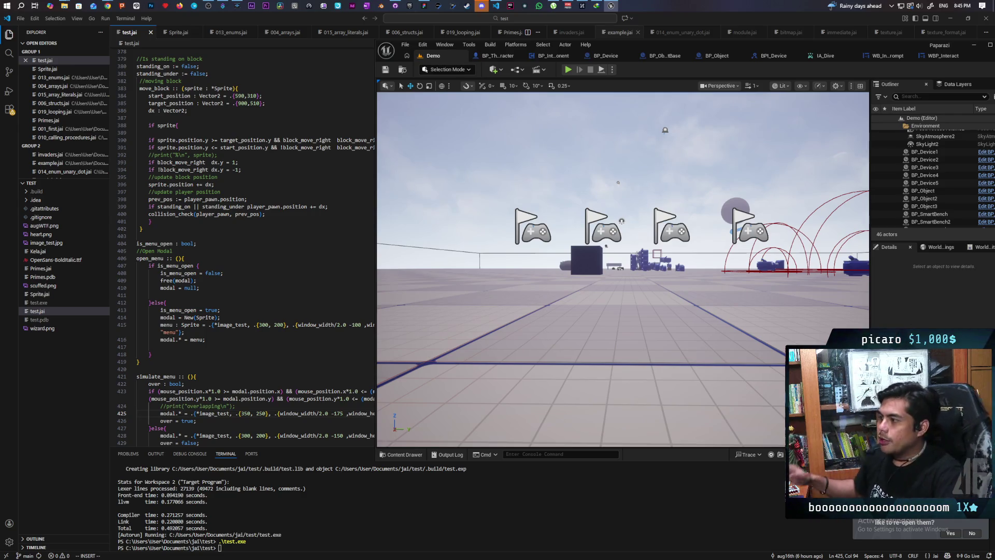
Bring the Pastebin Chrome window forward and open Instagram's home feed from the bookmark in a new tab.
mouse_move(107, 6)
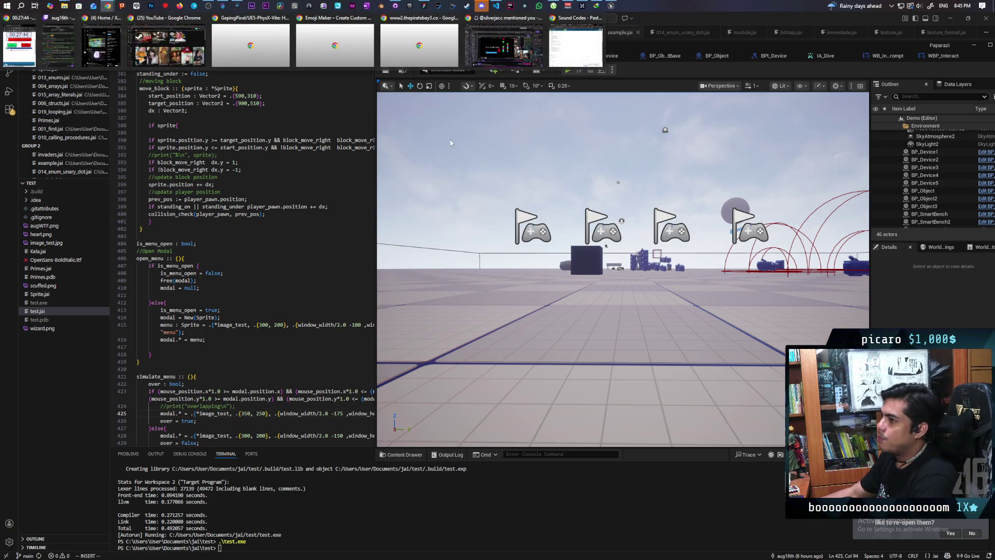
left_click(569, 50)
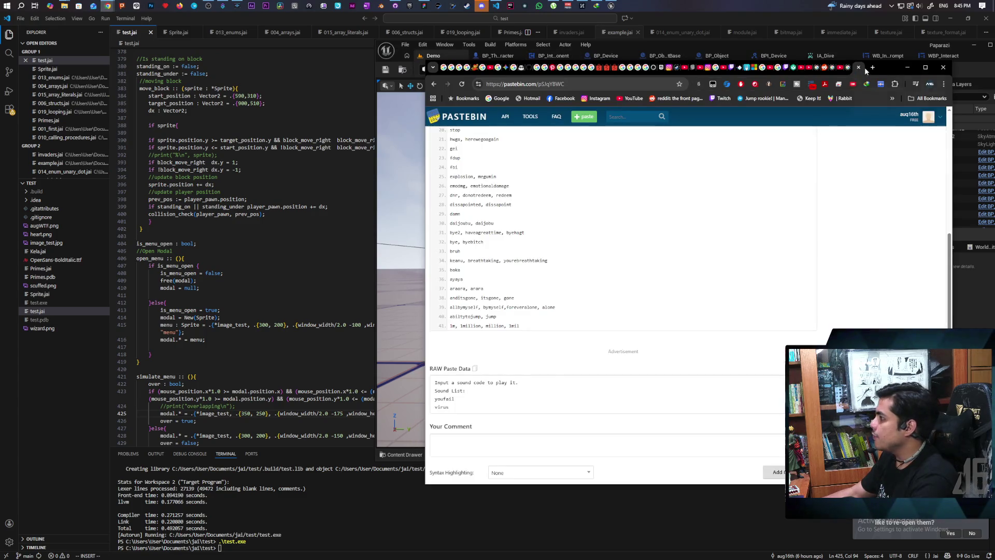
middle_click(606, 98)
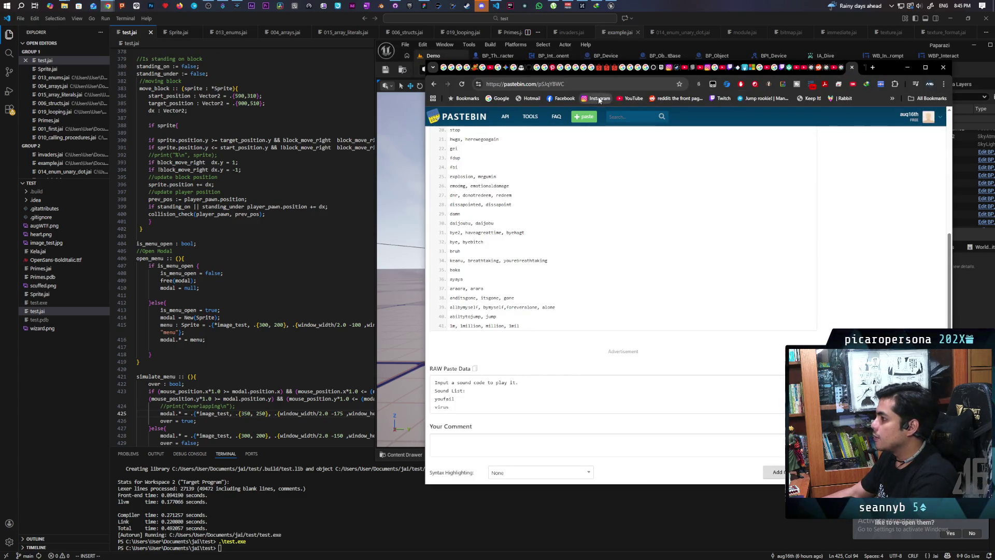
left_click(861, 68)
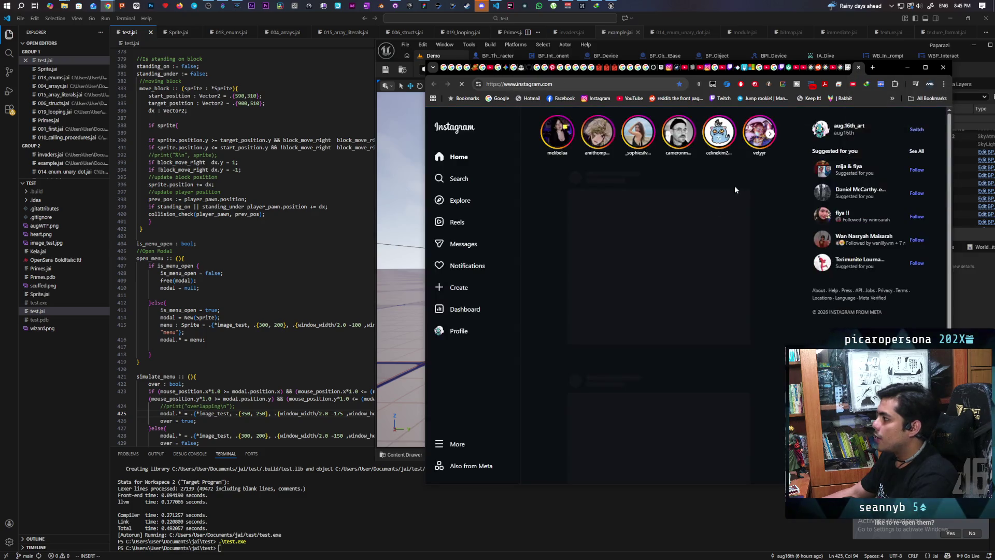
Open the Instagram profile page and scroll through its grid of painted portrait posts.
left_click(450, 332)
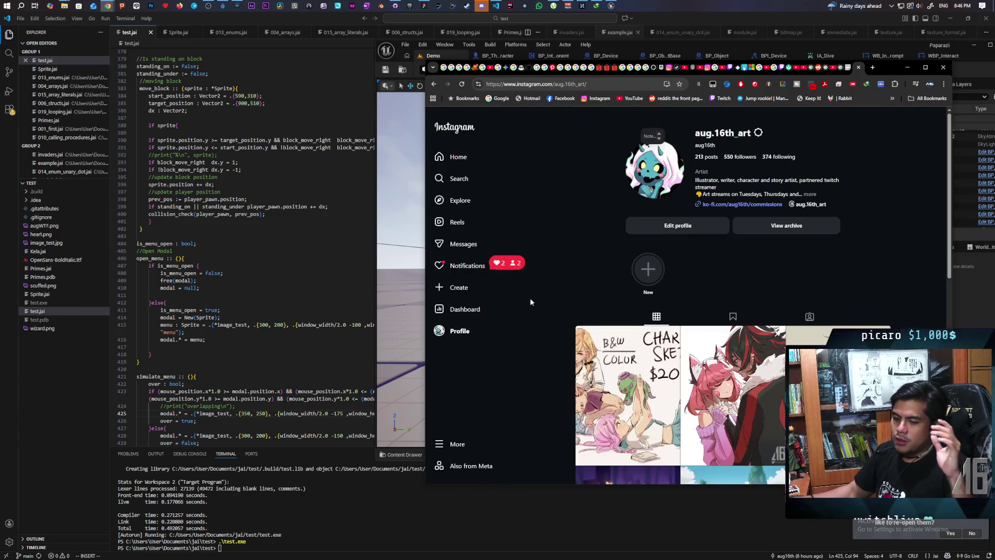
mouse_move(888, 67)
left_mouse_down()
mouse_move(748, 53)
mouse_move(767, 59)
left_mouse_up()
scroll(679, 262, "down", 10)
scroll(679, 263, "down", 10)
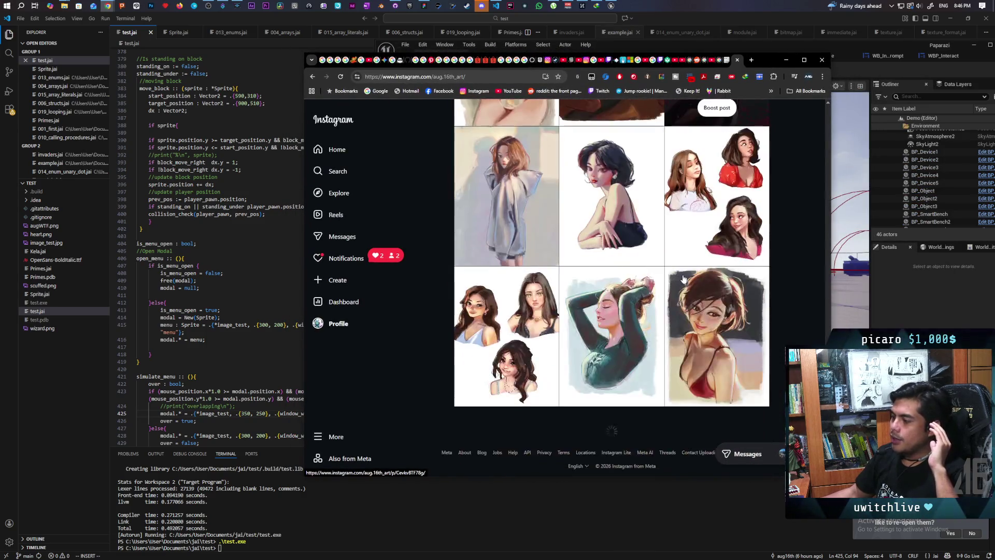
scroll(683, 280, "down", 10)
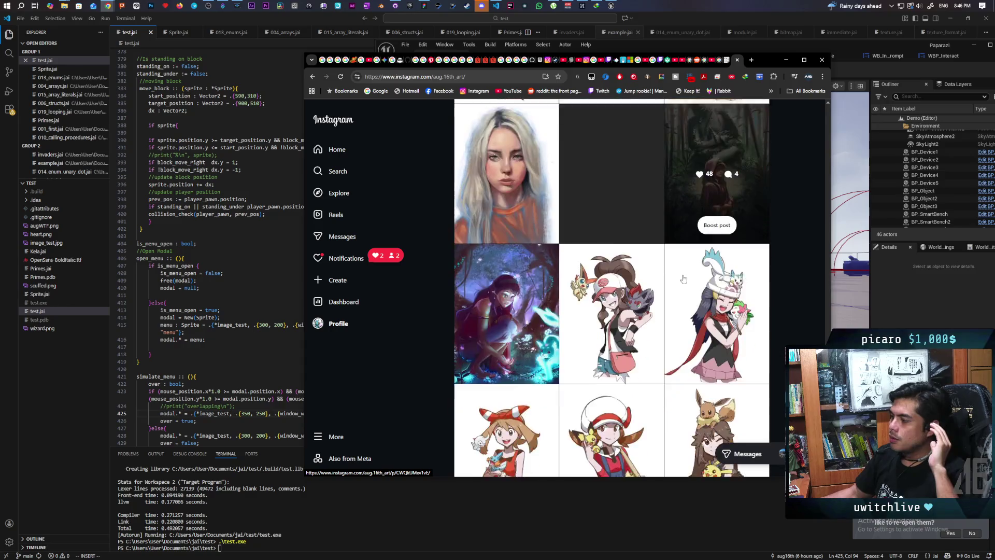
scroll(683, 280, "up", 2)
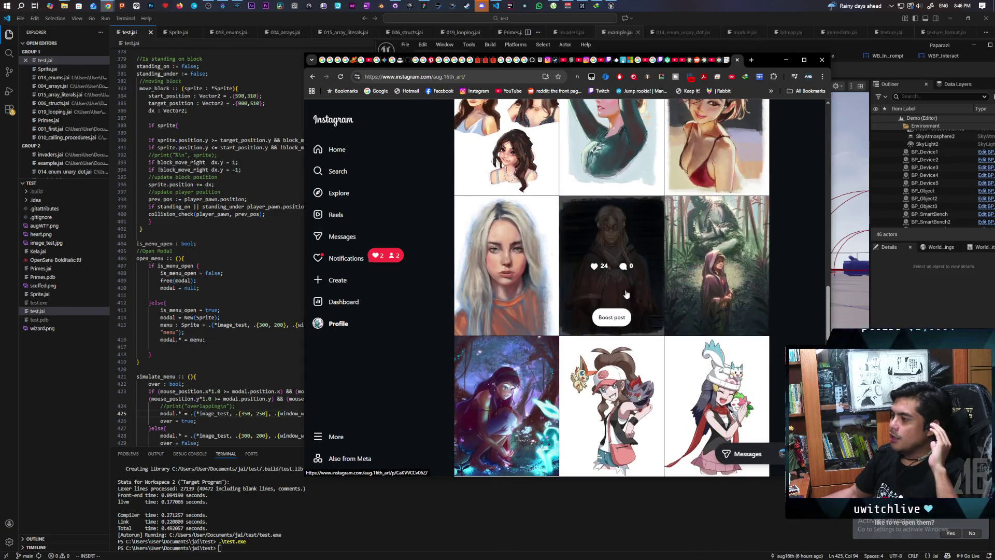
scroll(673, 258, "up", 1)
scroll(672, 257, "up", 1)
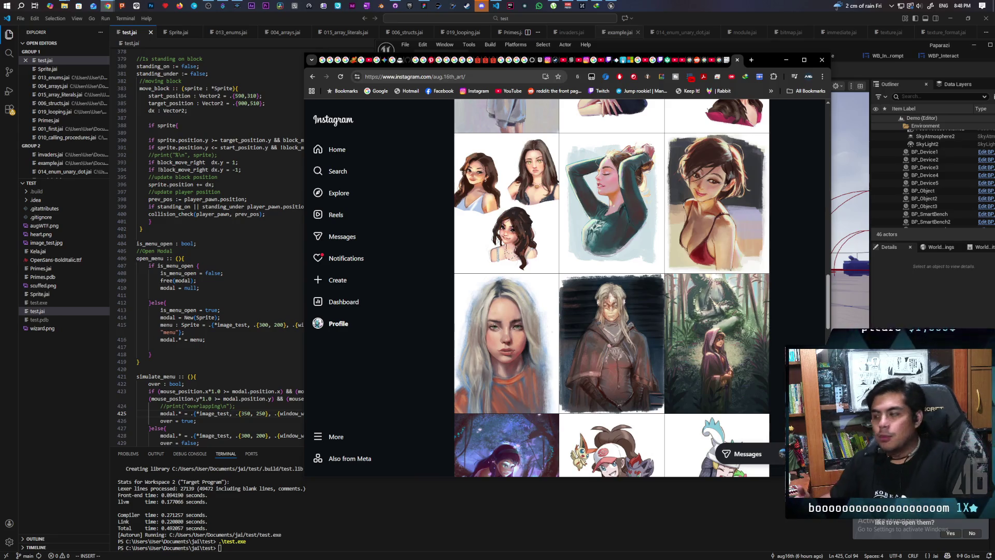
left_click(785, 60)
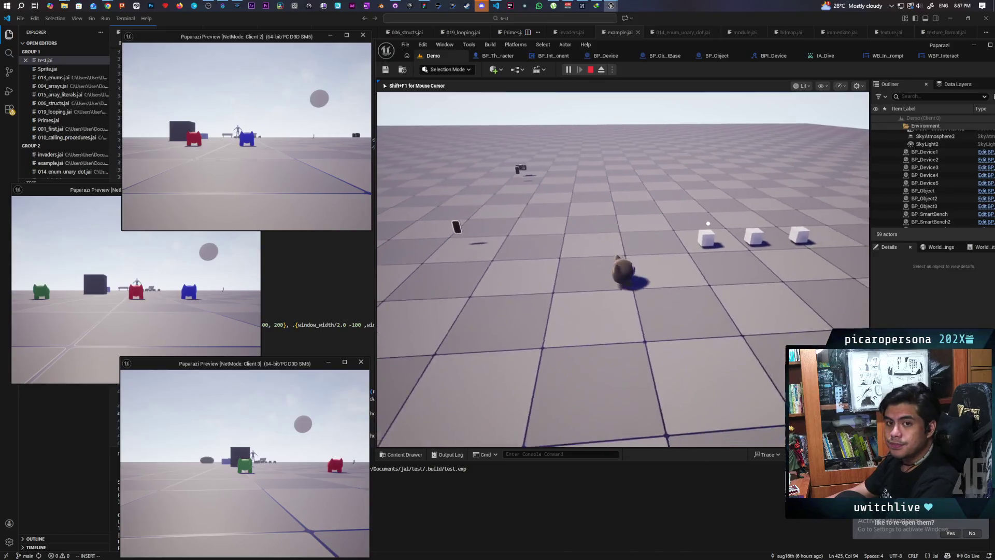
Walk around the three pickup cubes, then stop Play-In-Editor and return to WBP_Interact.
key("w")
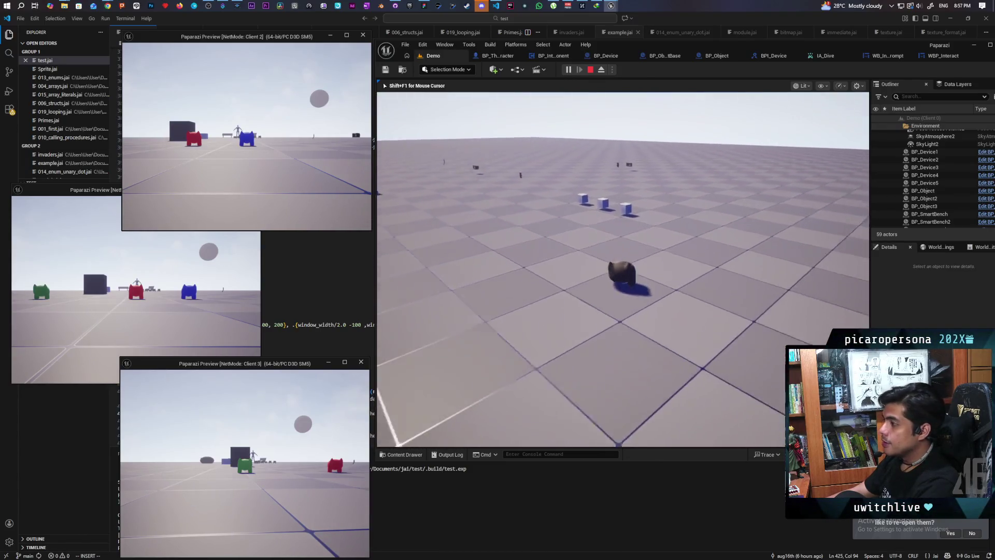
key("w")
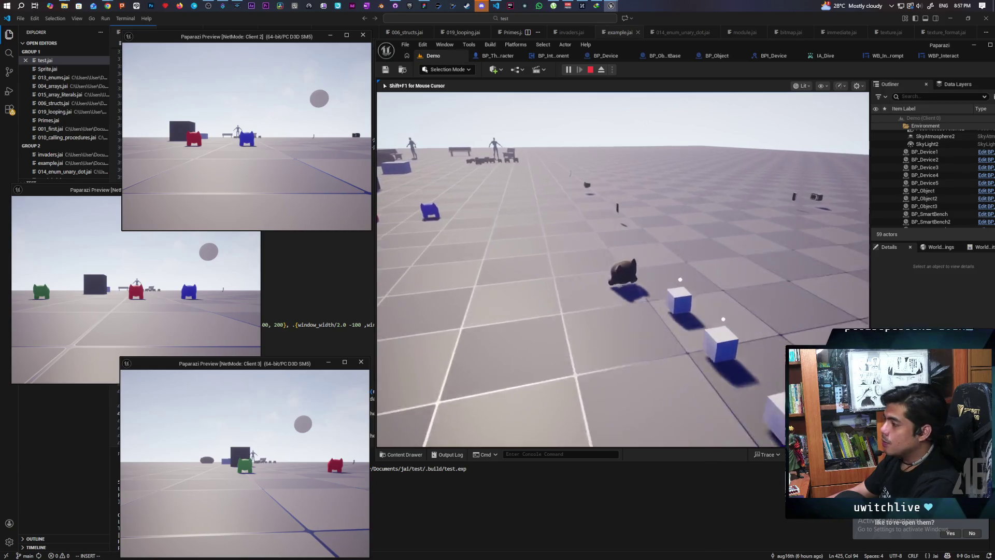
key("s")
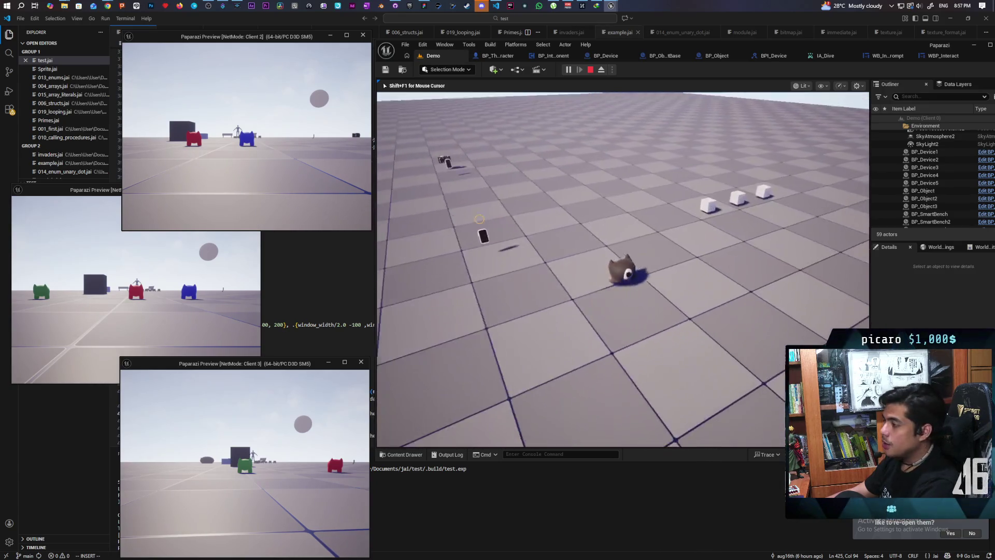
key("w")
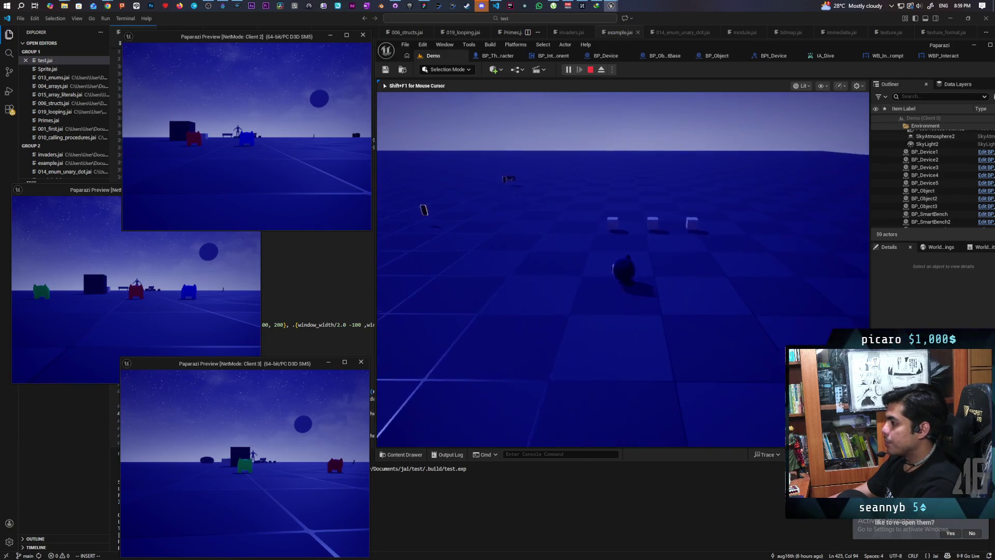
key("Escape")
left_click(940, 55)
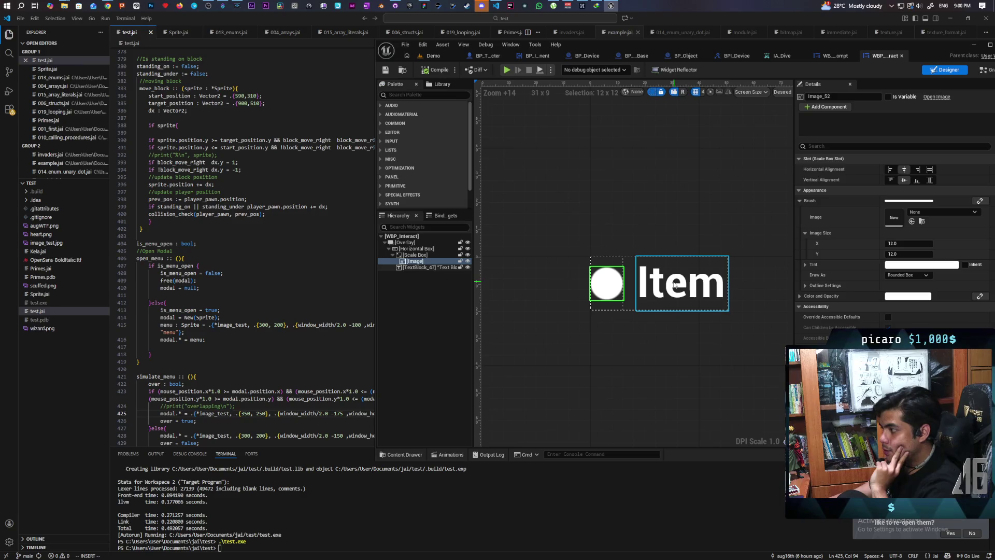
Set the Item TextBlock_47 Visibility to Not Hit-Testable (Self & All Children) and save the widget.
left_click(432, 267)
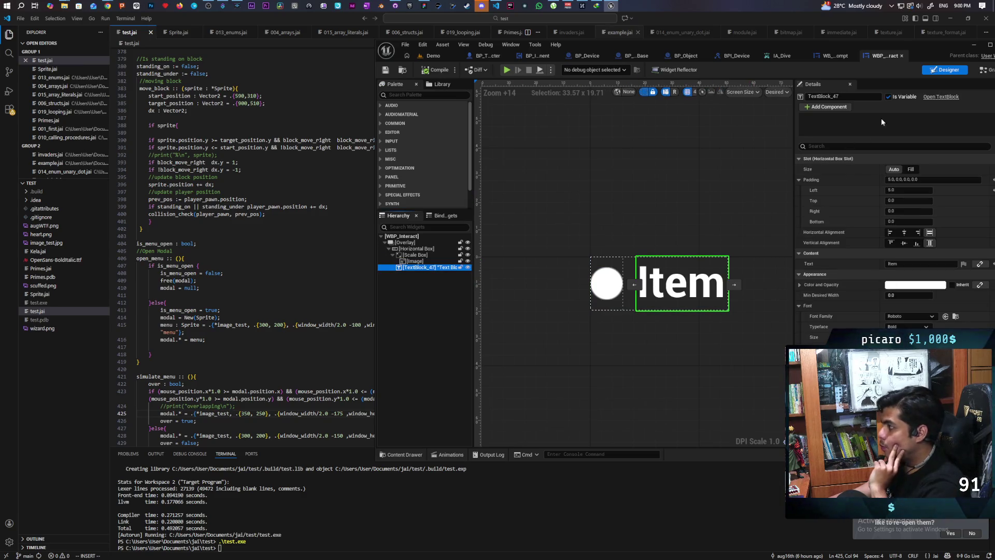
left_click(853, 147)
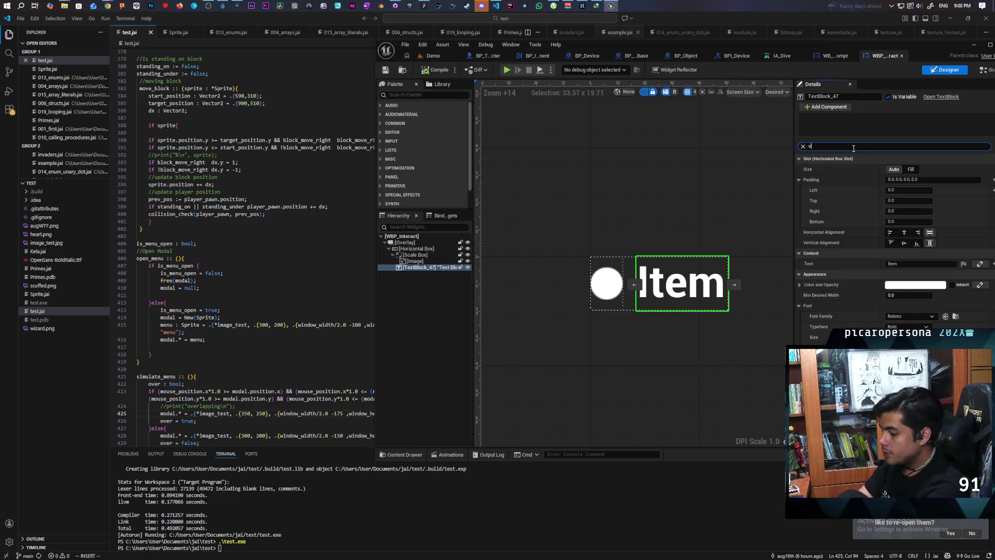
type("visi")
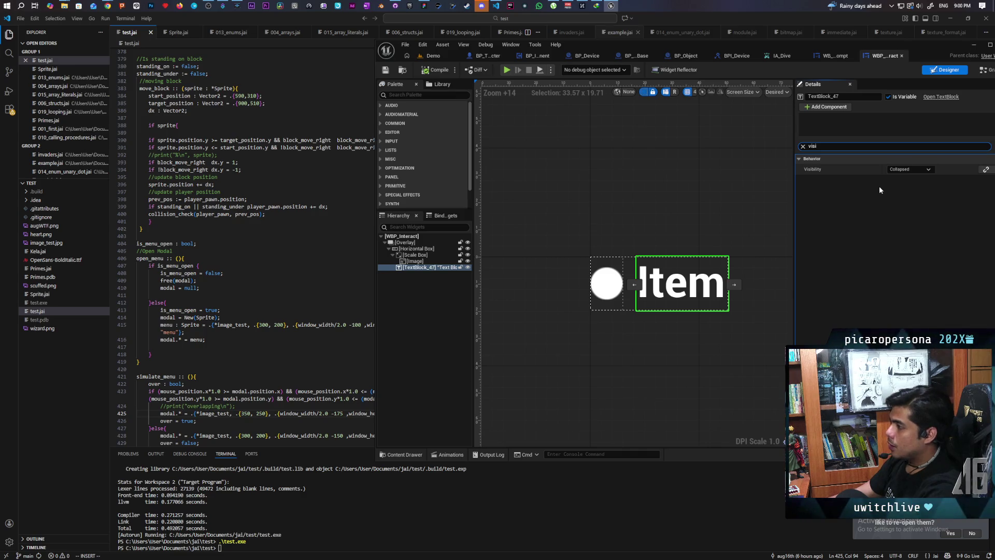
left_click(872, 189)
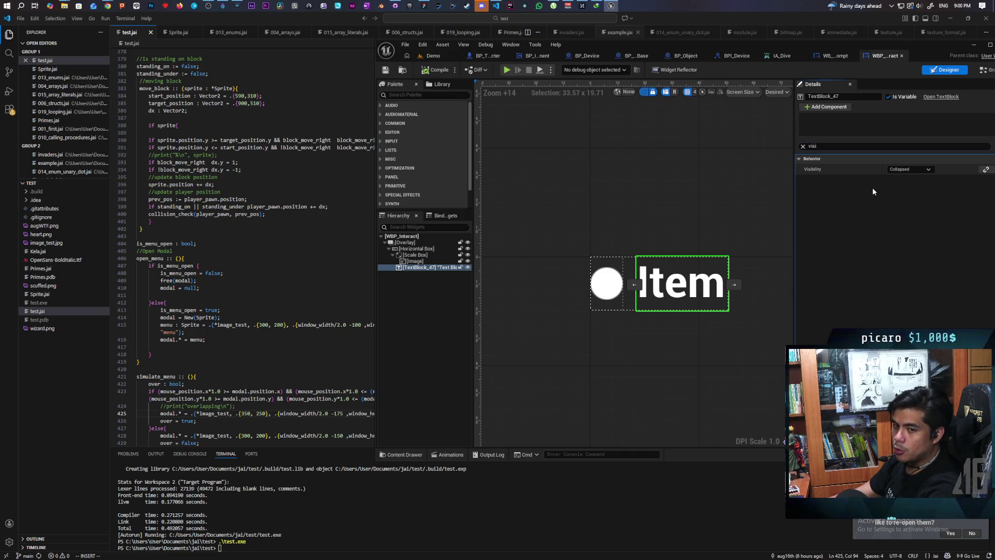
left_click(910, 169)
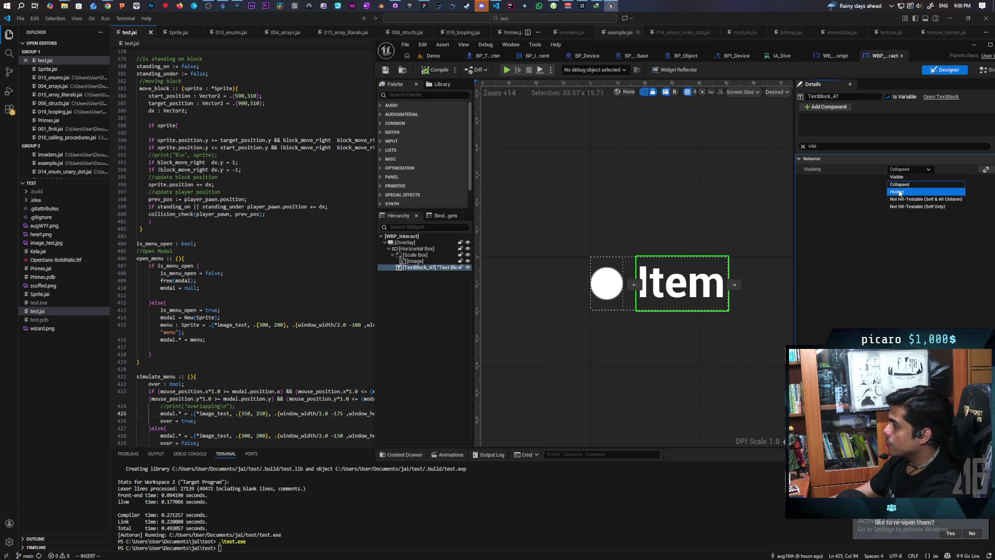
left_click(900, 199)
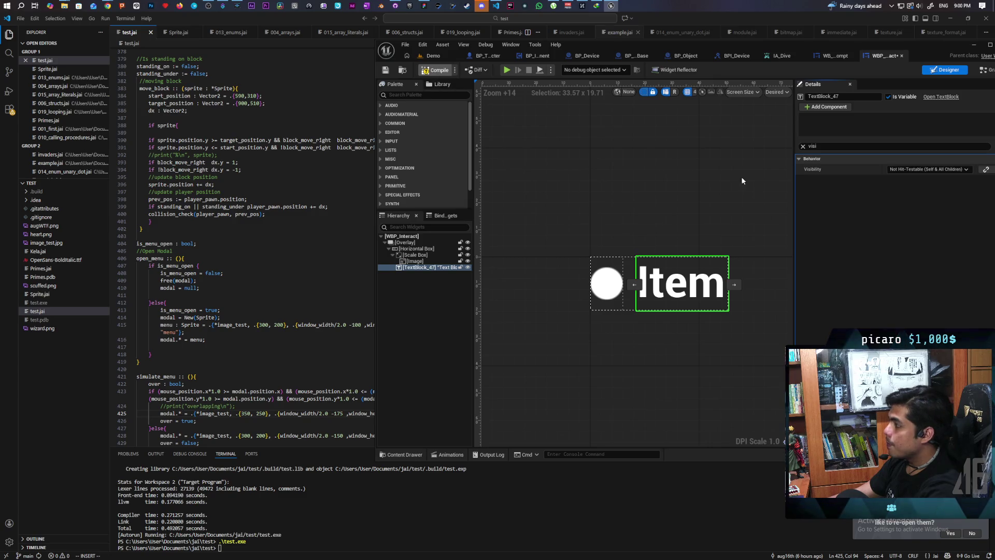
key("ctrl+s")
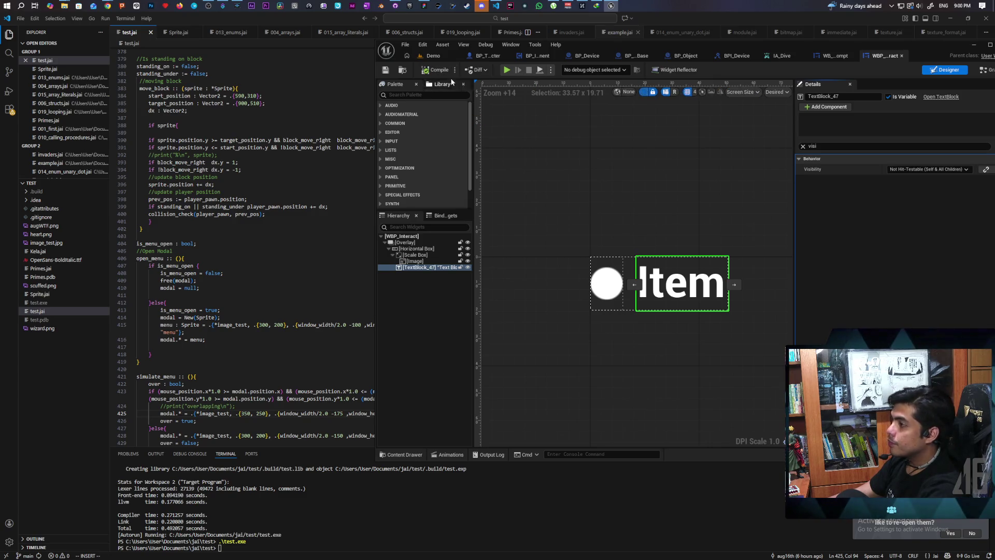
left_click(433, 56)
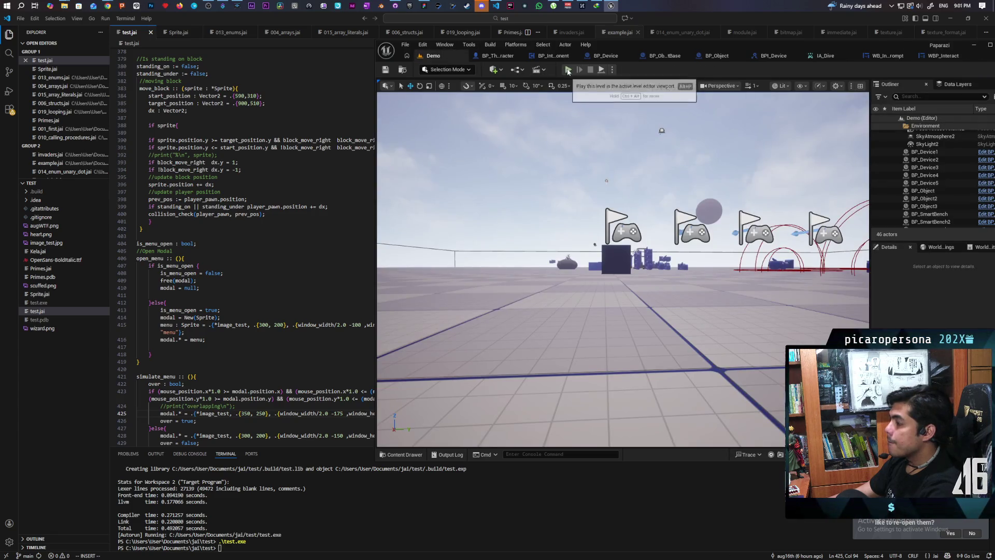
Run a 3-client play test, walking toward the cubes to check the Item prompts, then stop.
key("alt+p")
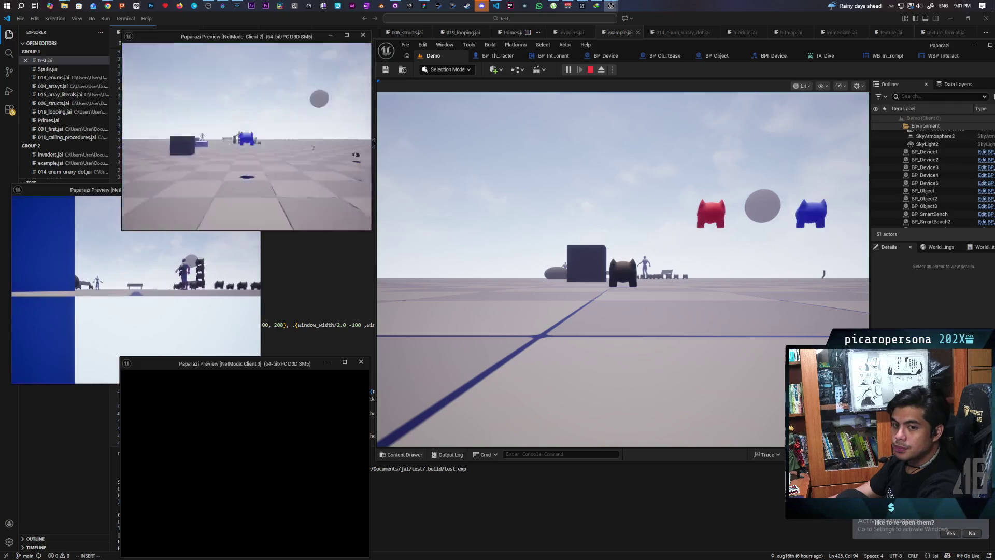
key("alt+Tab")
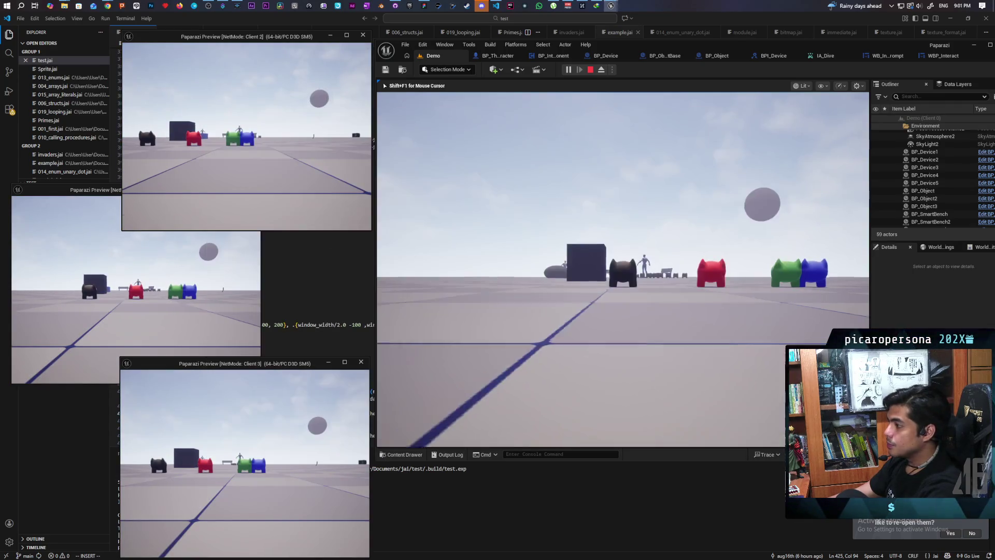
key("w")
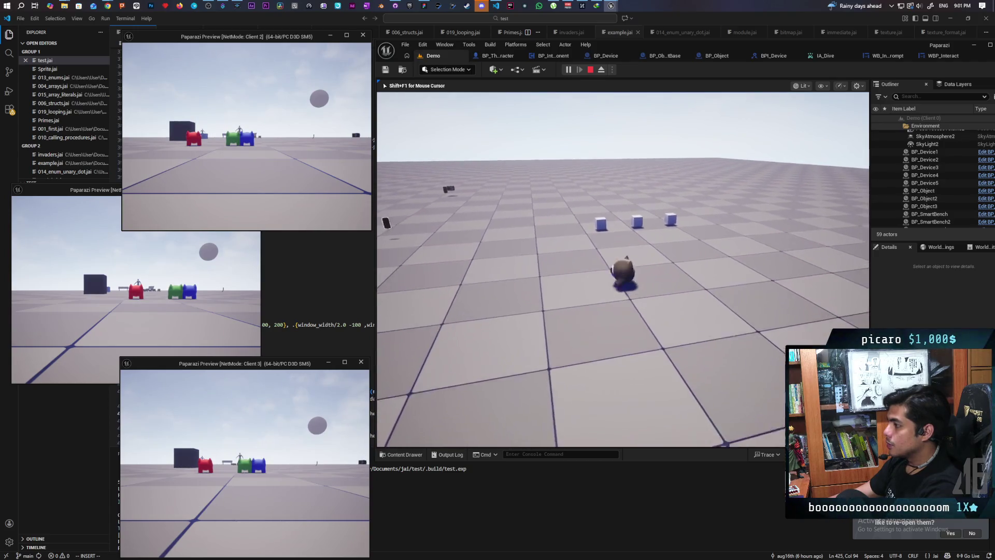
key("w")
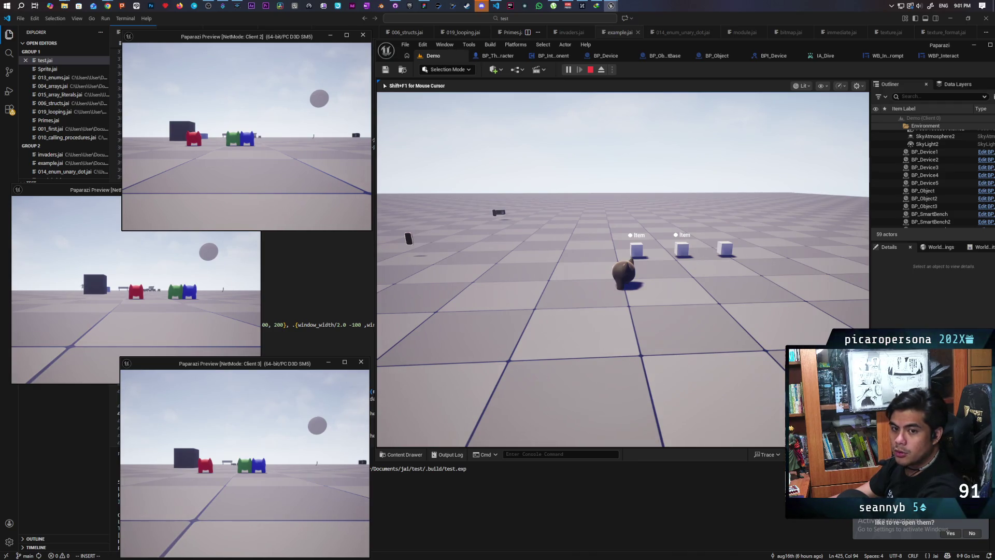
key("Escape")
left_click(941, 56)
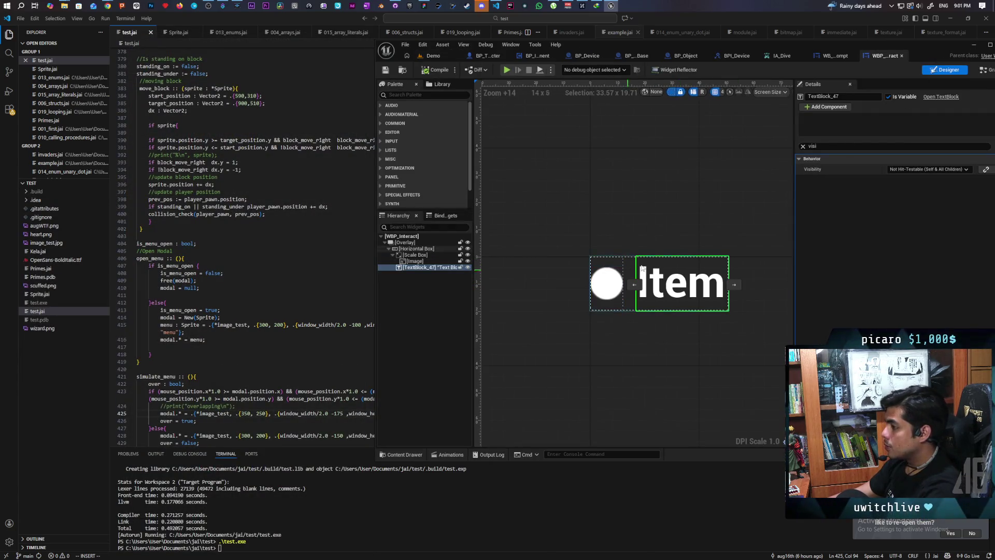
Clear the 'visi' Details filter and select the circle Image before switching to the Demo level.
mouse_move(916, 55)
left_mouse_down()
mouse_move(837, 59)
mouse_move(883, 47)
left_mouse_up()
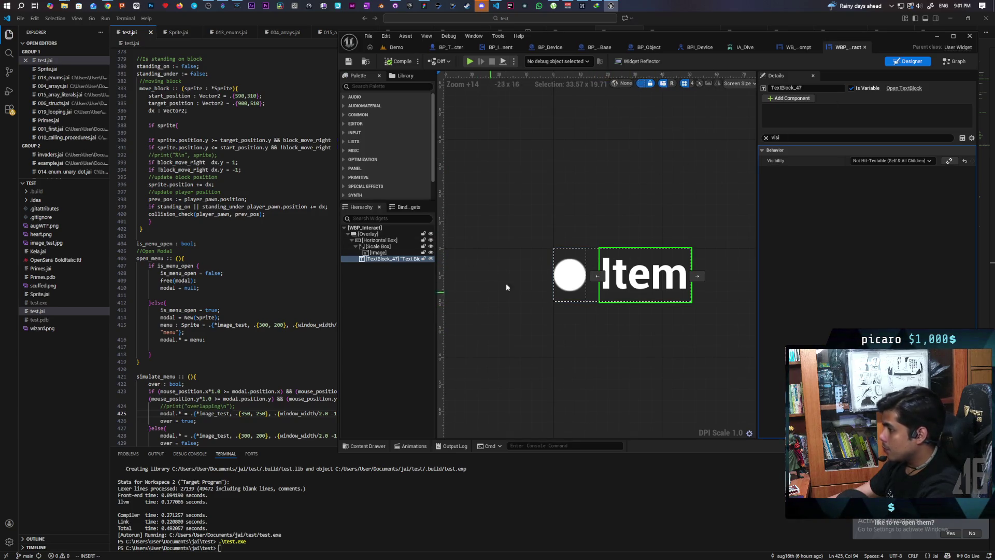
left_click(766, 138)
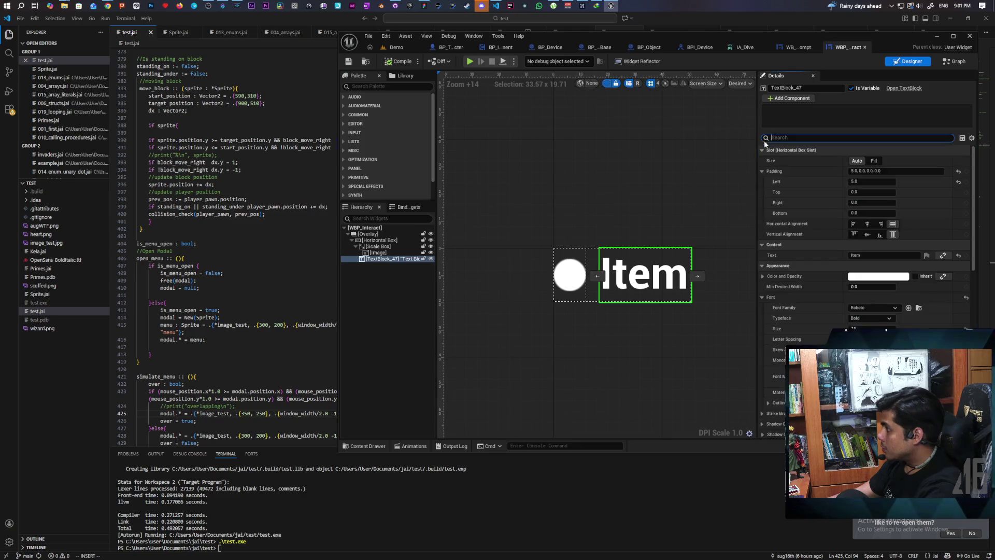
left_click(600, 225)
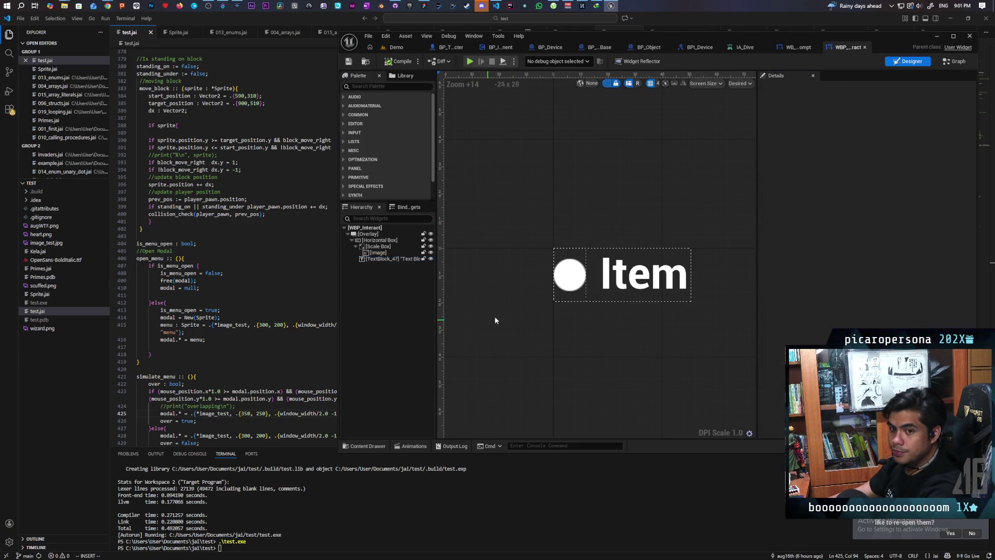
left_click(568, 273)
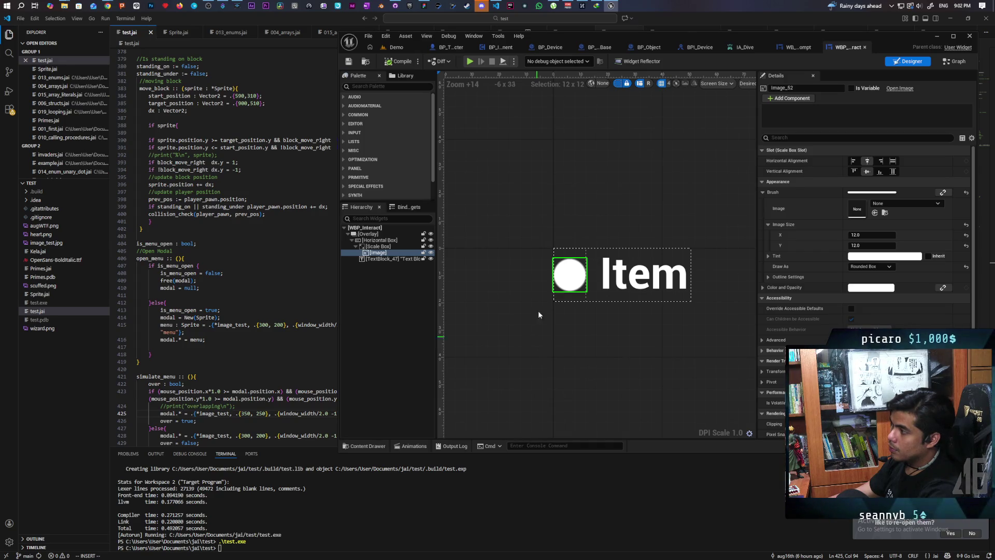
left_click(397, 48)
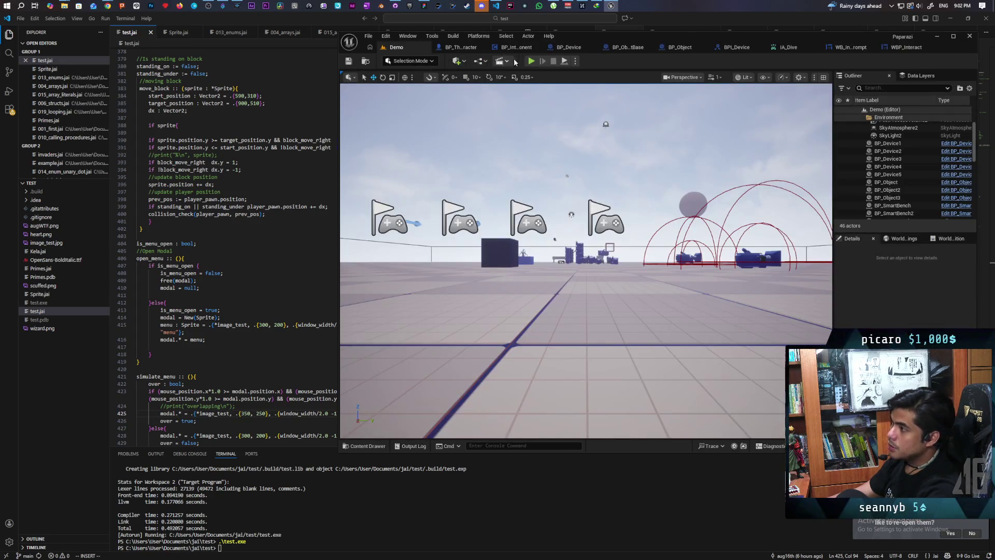
Run a quick multiplayer play test, walking toward the pickup cubes, then stop it.
left_click(531, 61)
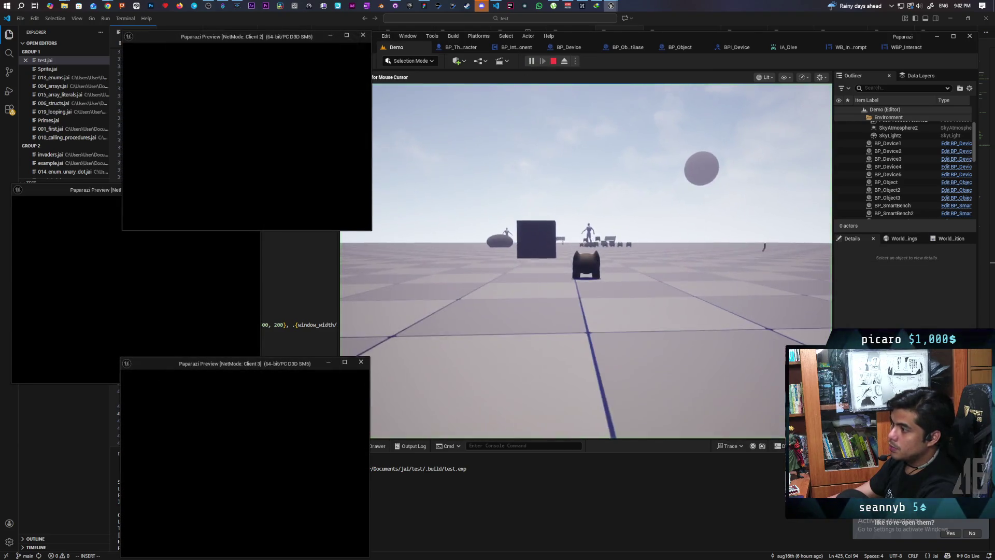
left_click(476, 409)
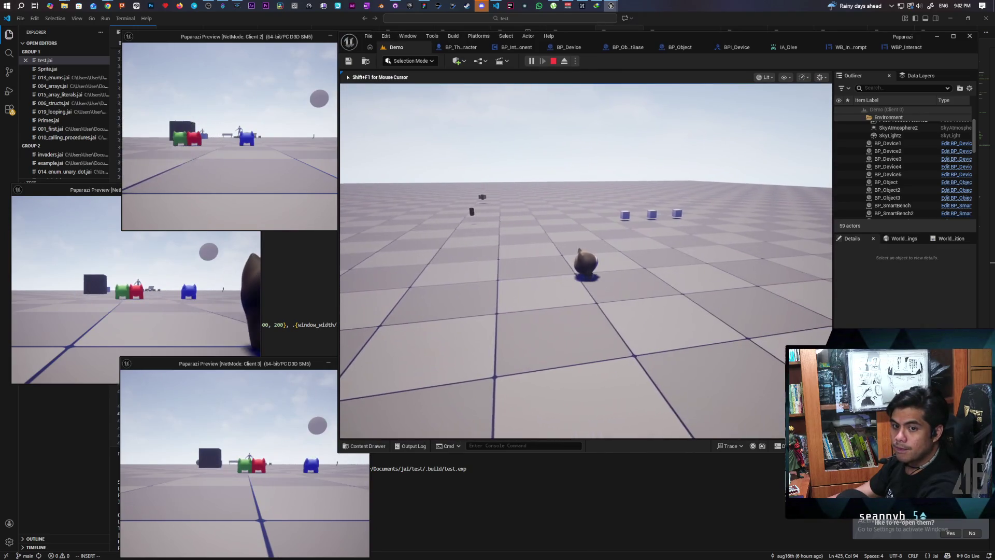
key("w")
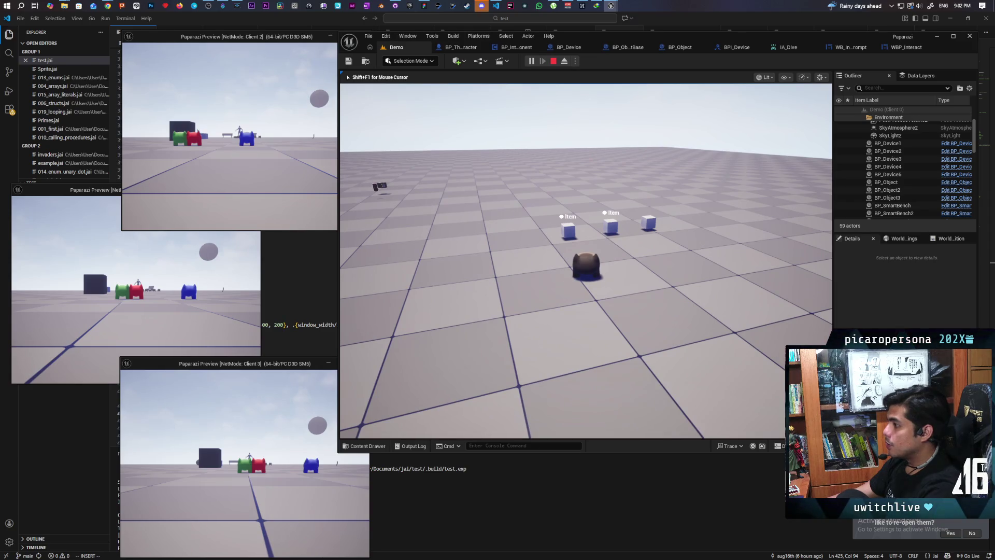
key("Escape")
Set the Item TextBlock's font size to 36 in WBP_Interact.
left_click(910, 48)
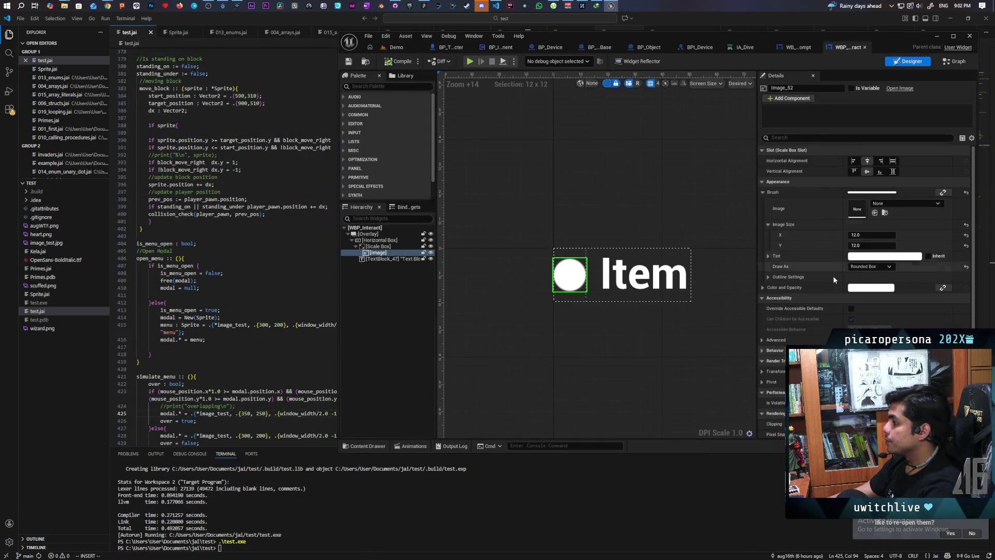
left_click(405, 259)
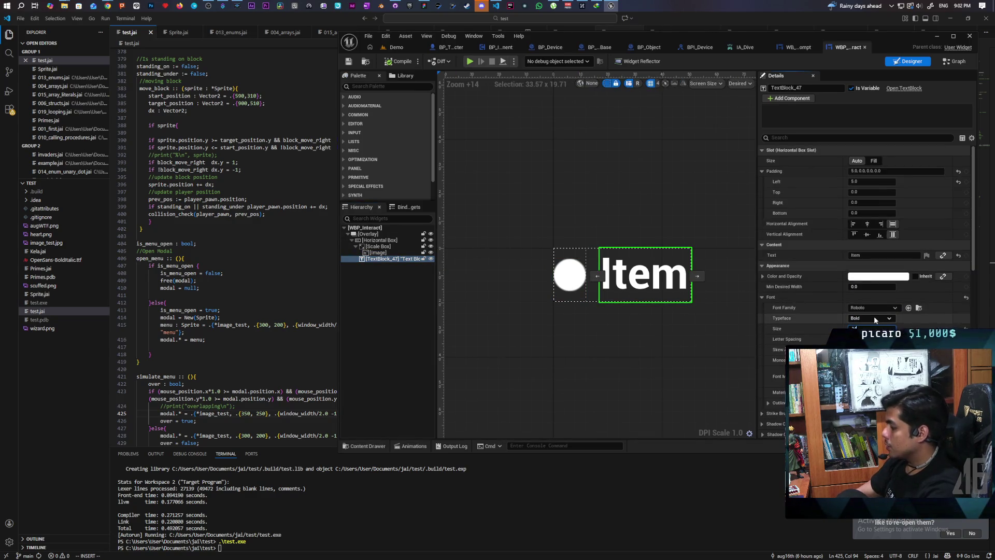
type("36")
key("Return")
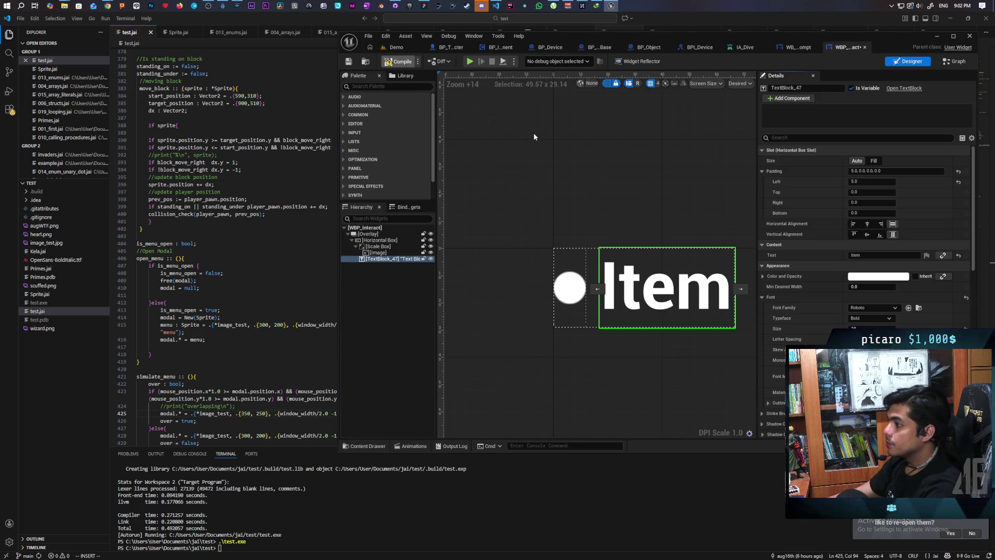
Play-test again, walking among the three cubes to view the larger Item prompts, then stop.
left_click(396, 47)
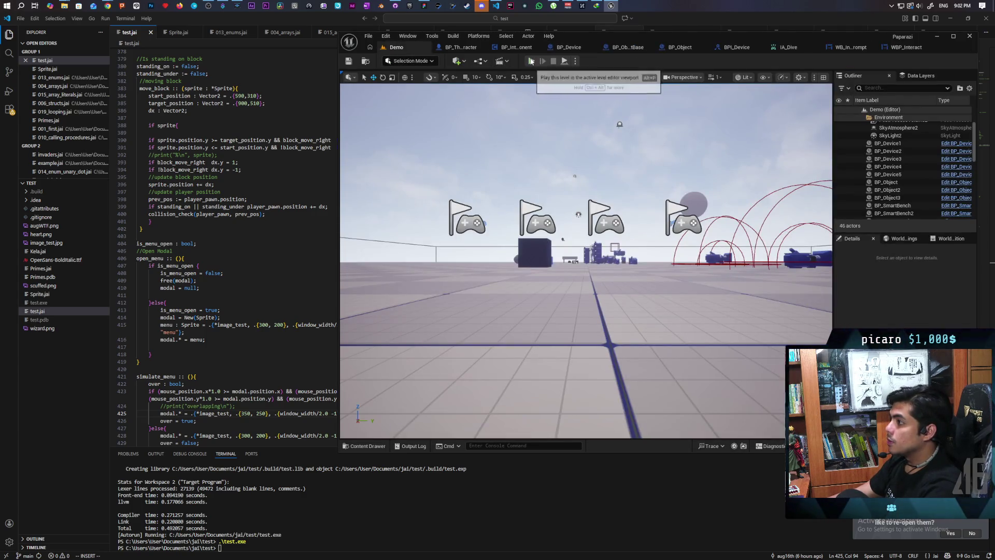
left_click(531, 62)
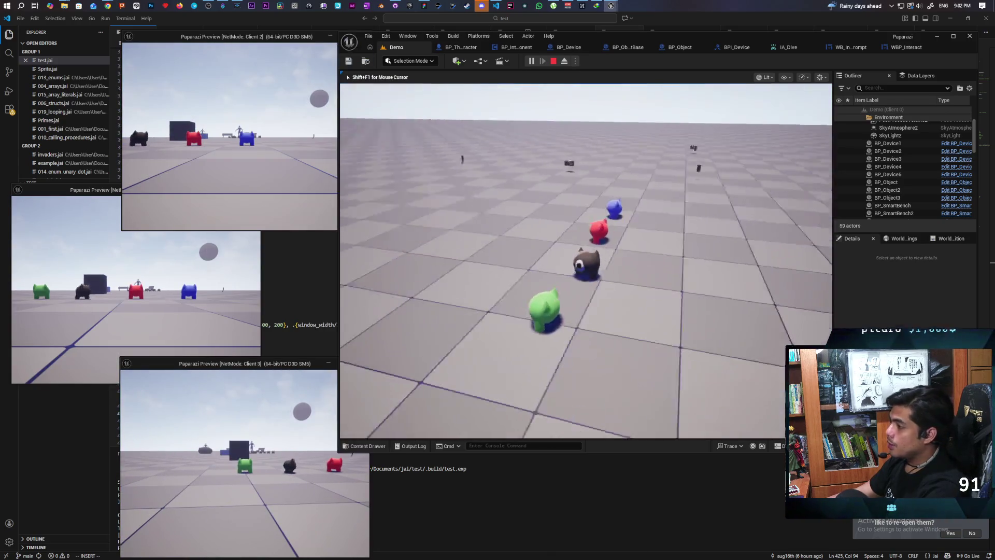
key("w")
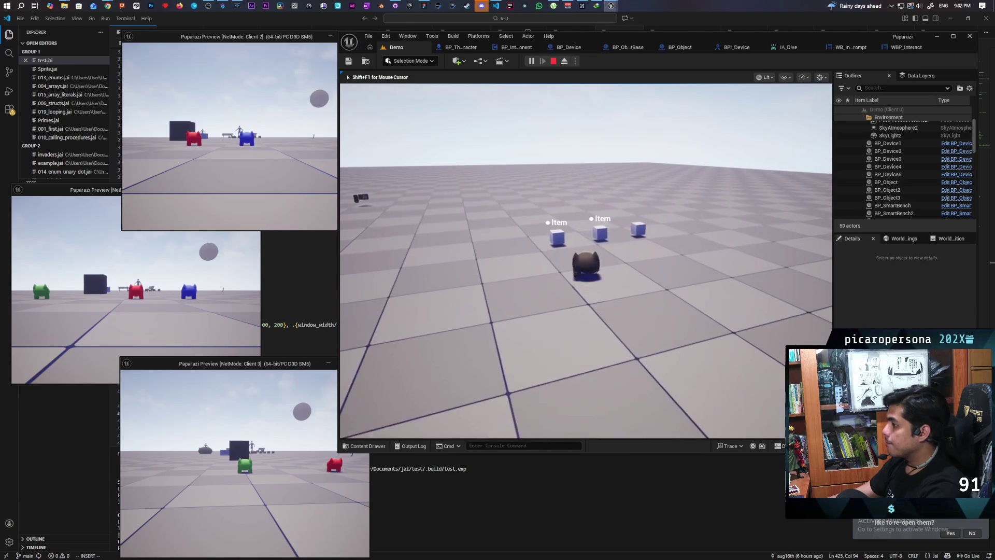
key("w")
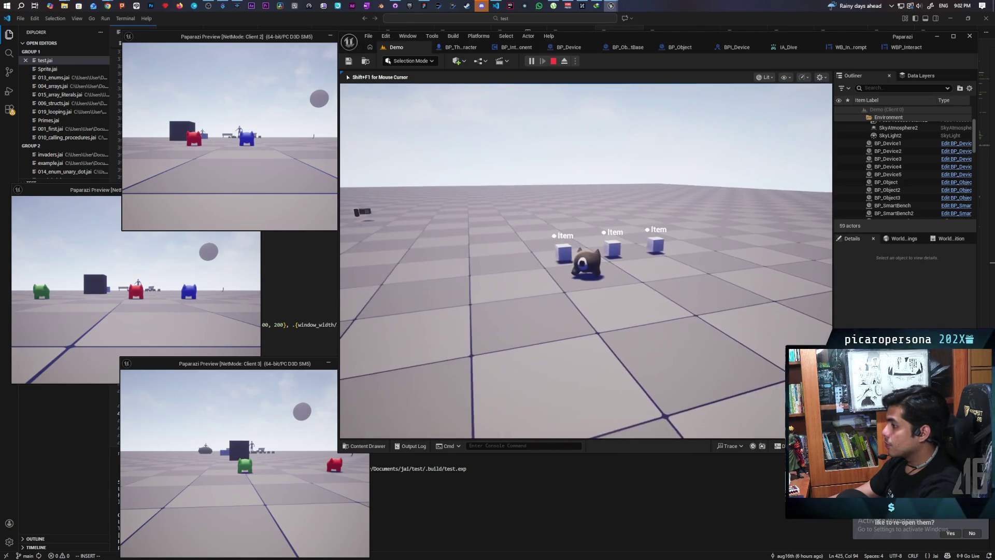
key("a")
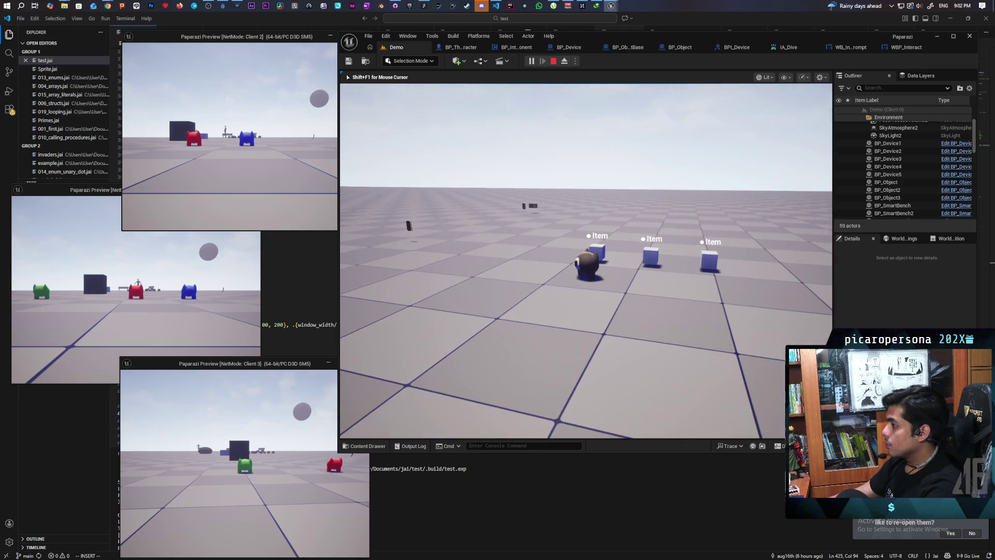
key("w")
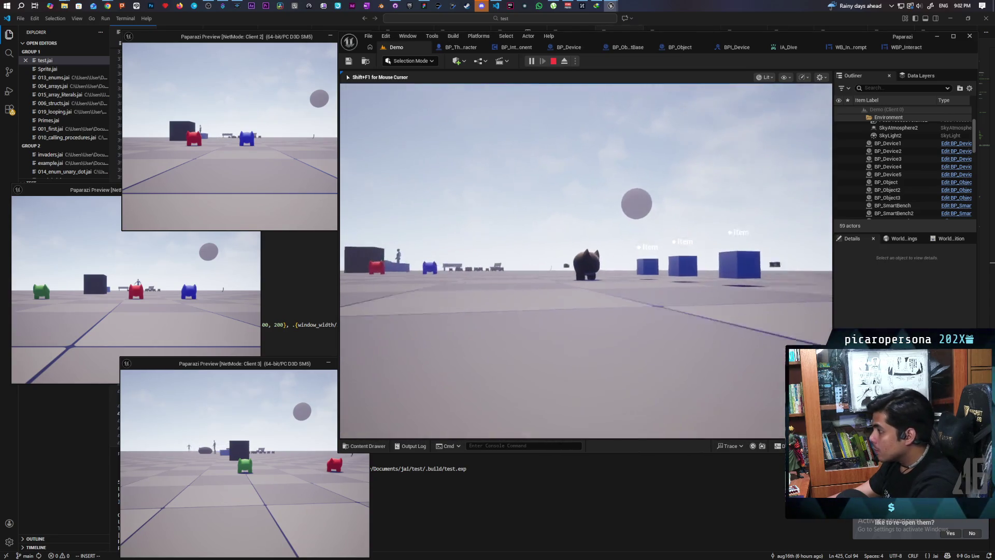
key("w")
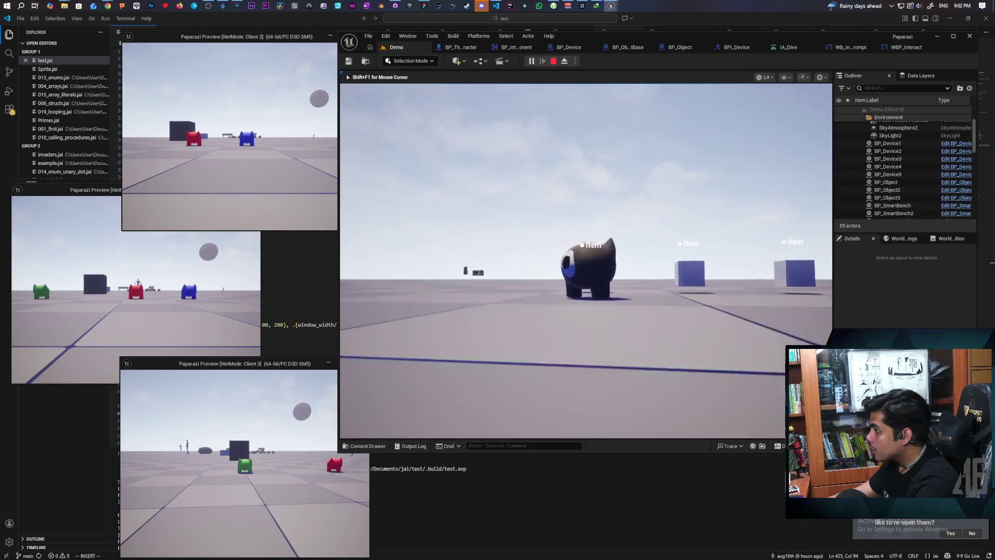
key("s")
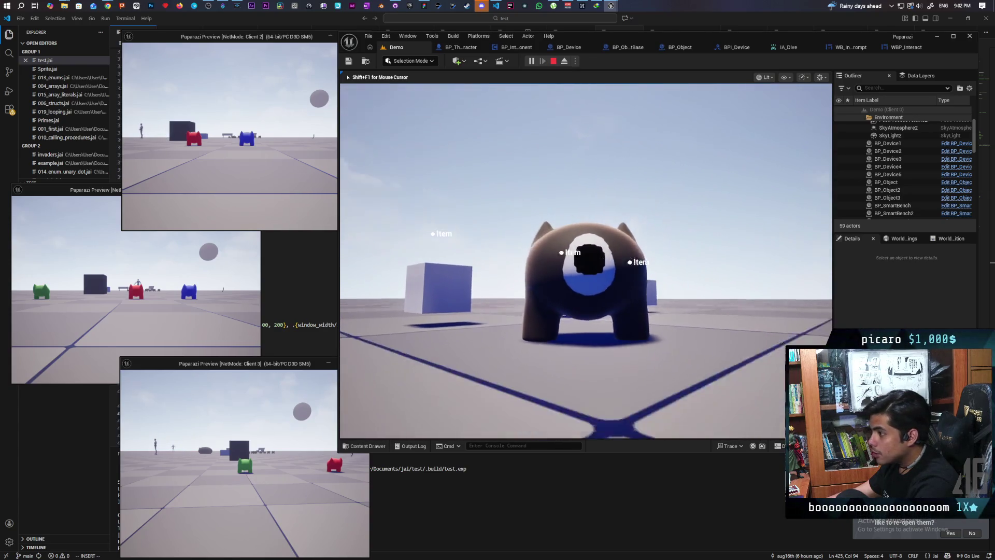
key("w")
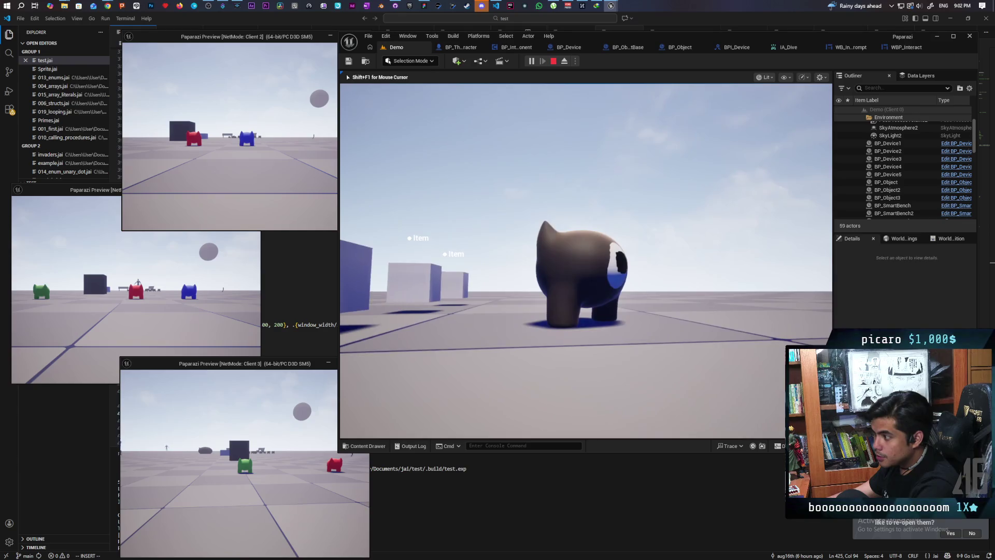
key("w")
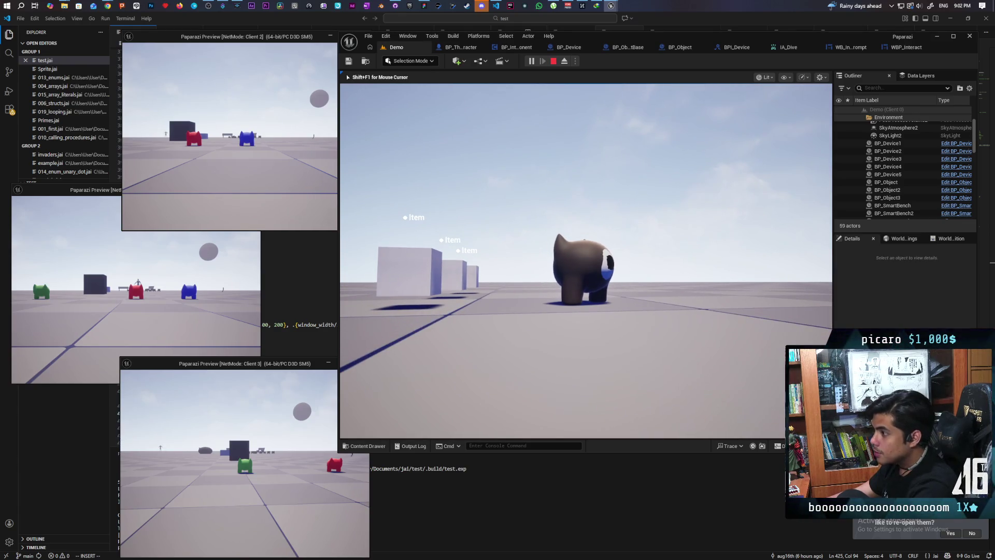
key("Escape")
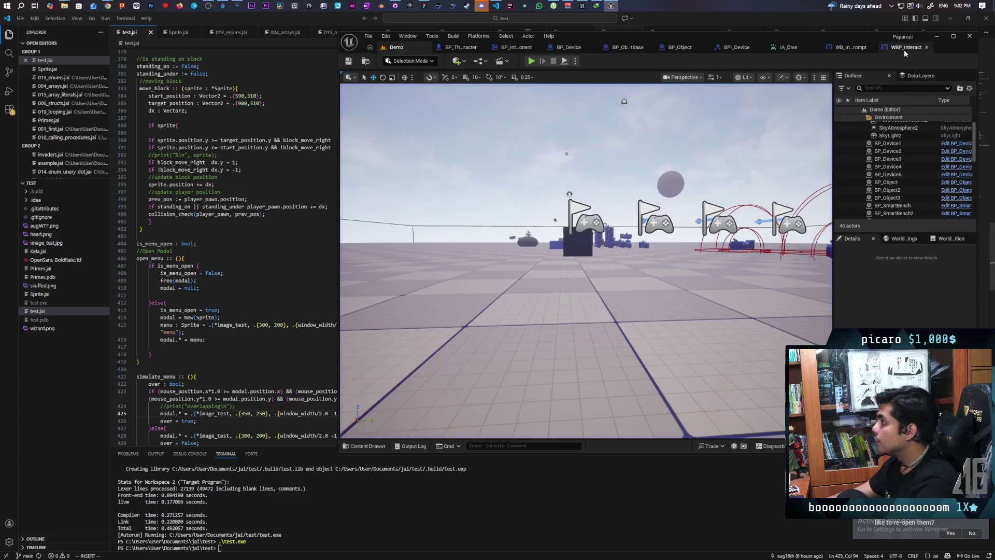
Set the circle image's brush to CircleBrushMaterial in WBP_Interact.
left_click(904, 49)
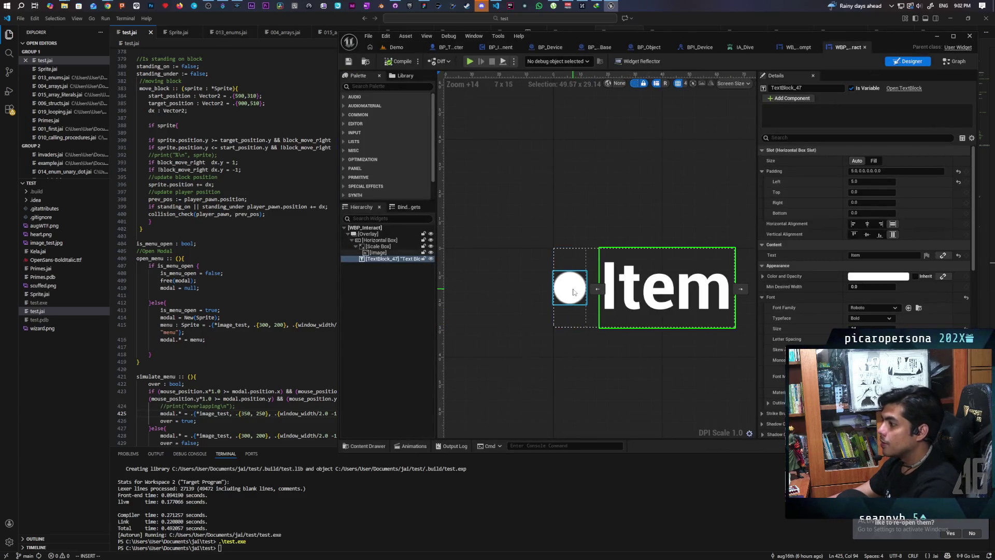
left_click(570, 288)
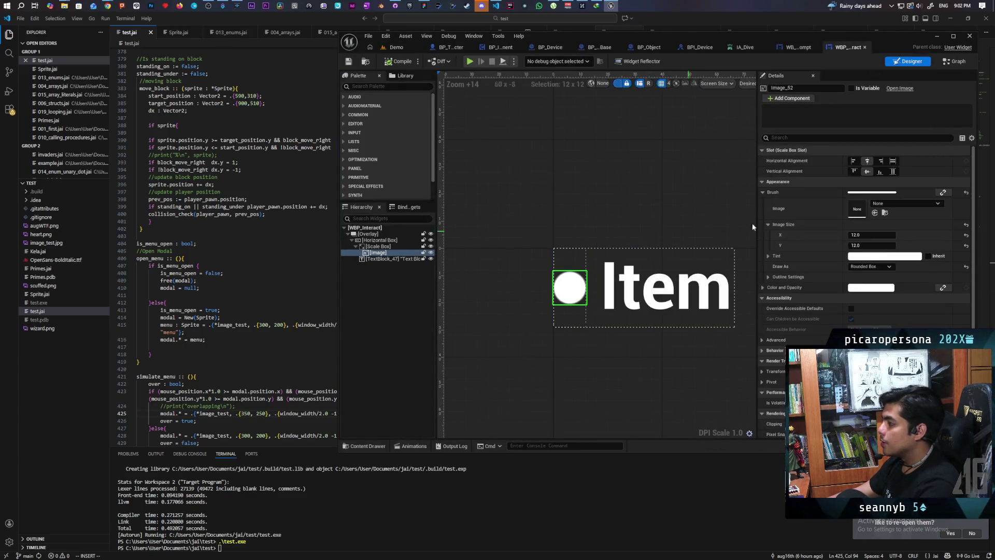
left_click(884, 205)
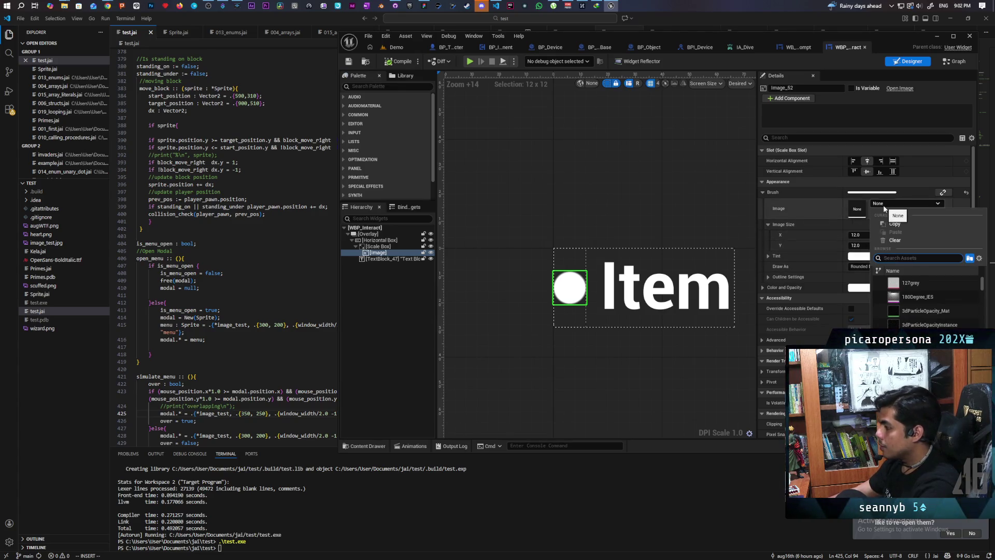
type("circ")
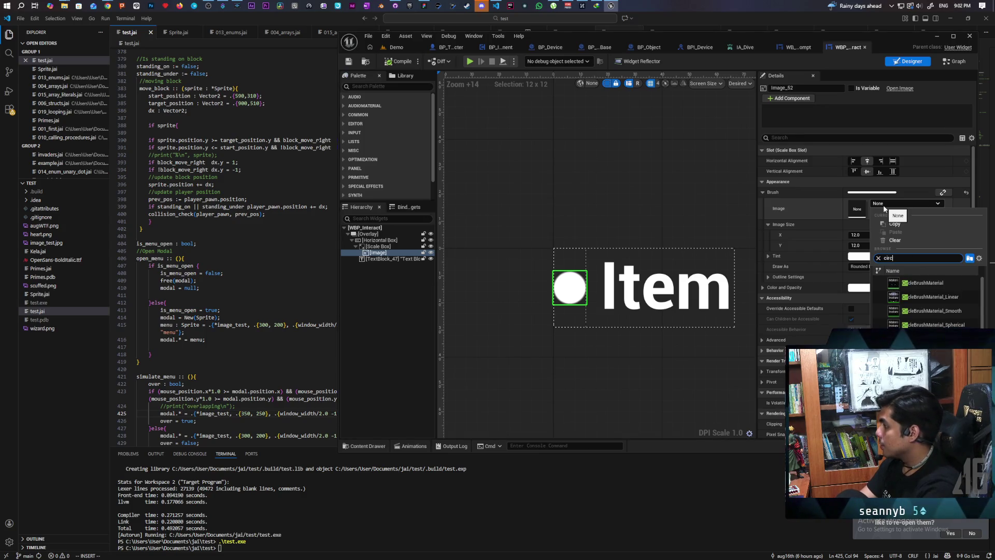
type("l")
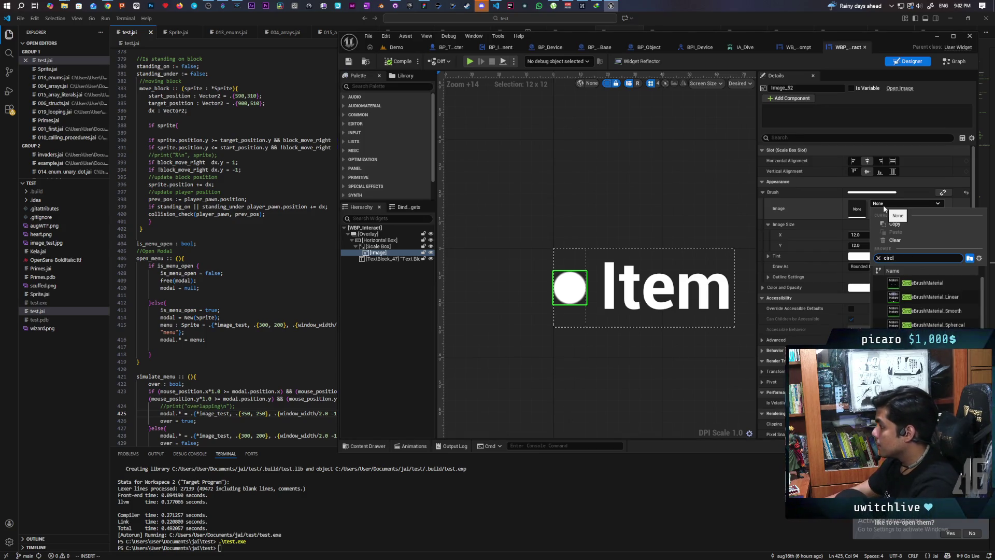
left_click(914, 282)
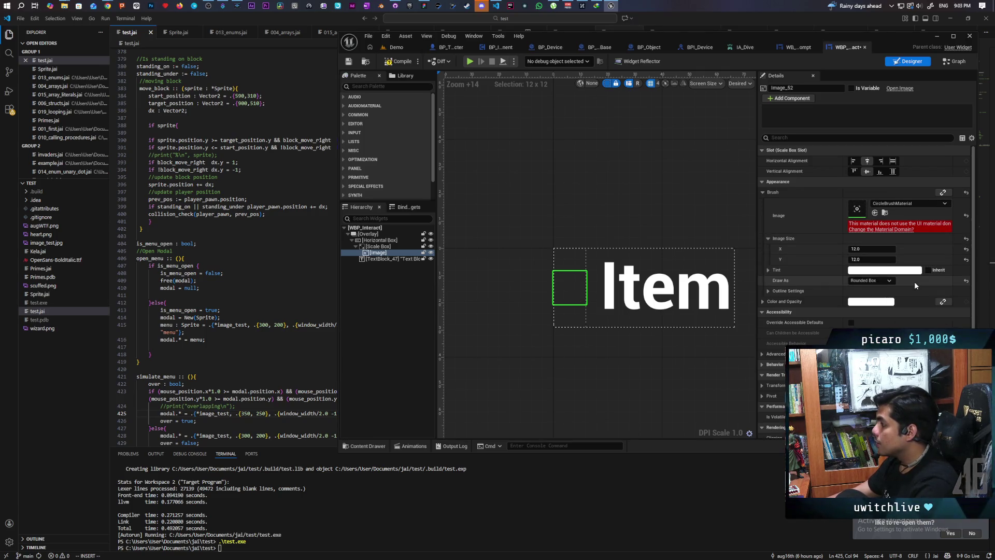
Switch the image brush to ControlRigGizmoMaterial and locate it in the content browser.
left_click(884, 202)
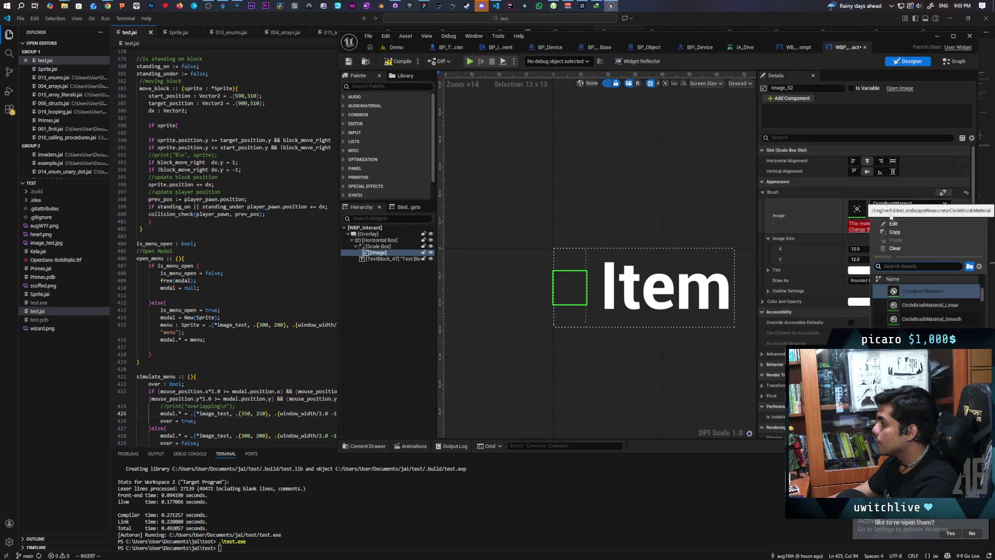
scroll(935, 311, "down", 3)
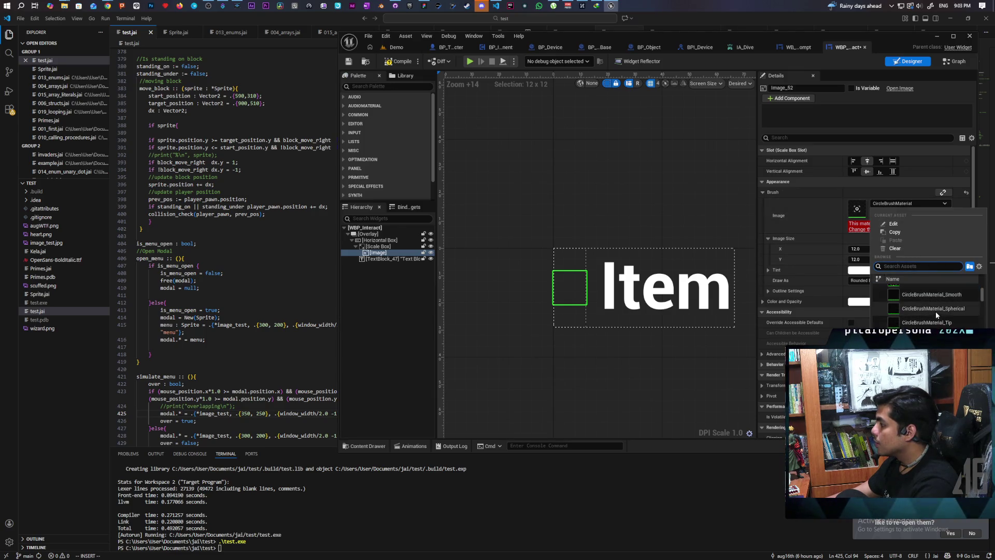
scroll(938, 304, "down", 4)
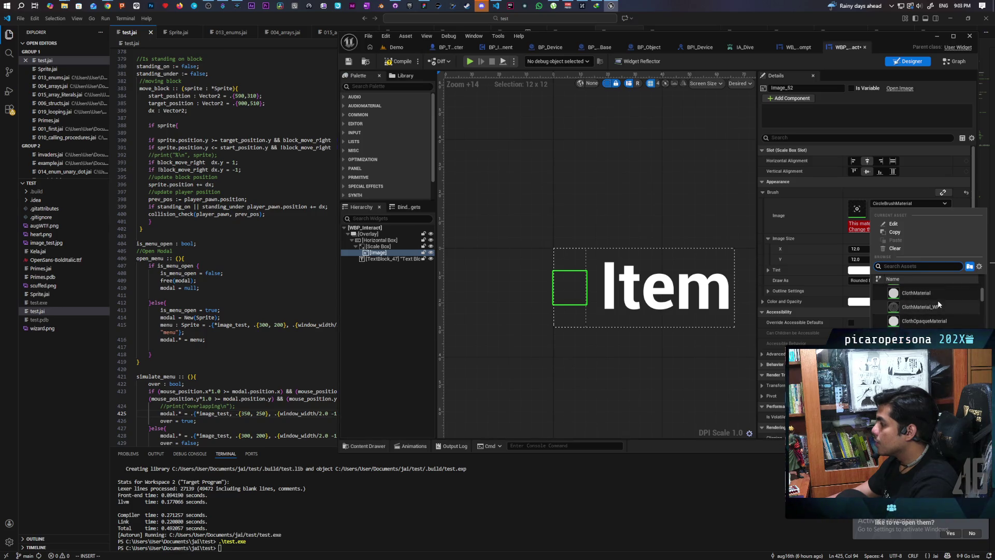
scroll(940, 306, "down", 5)
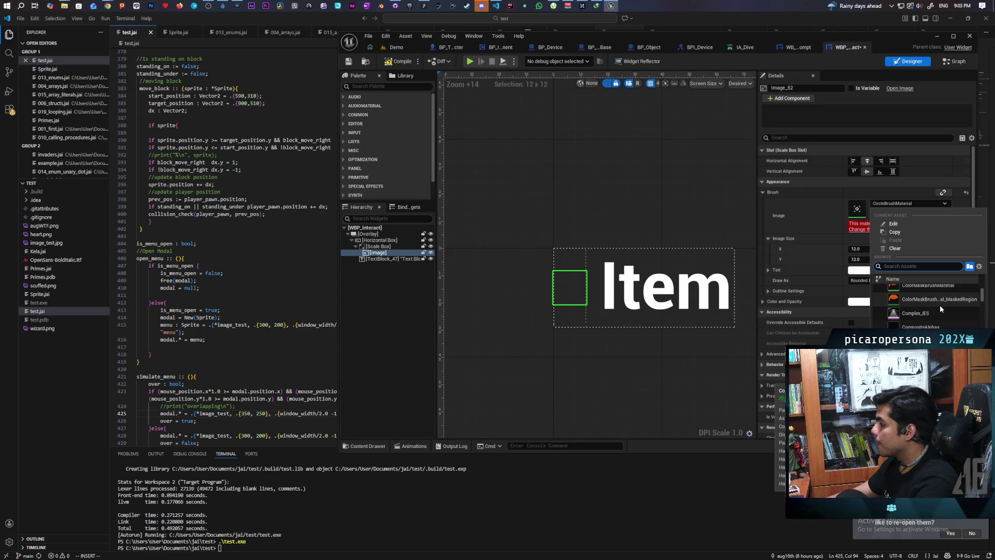
scroll(940, 306, "down", 2)
scroll(977, 328, "down", 3)
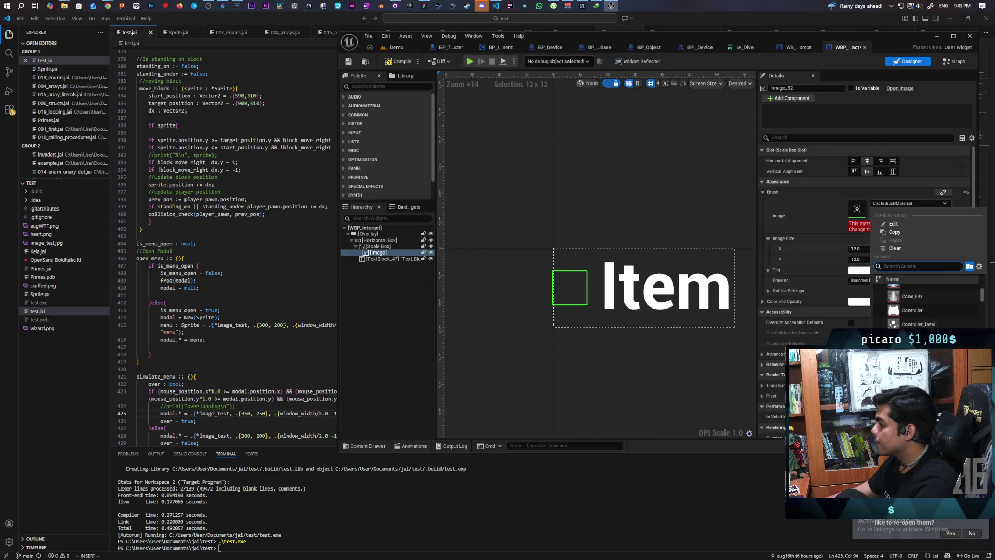
left_click(916, 338)
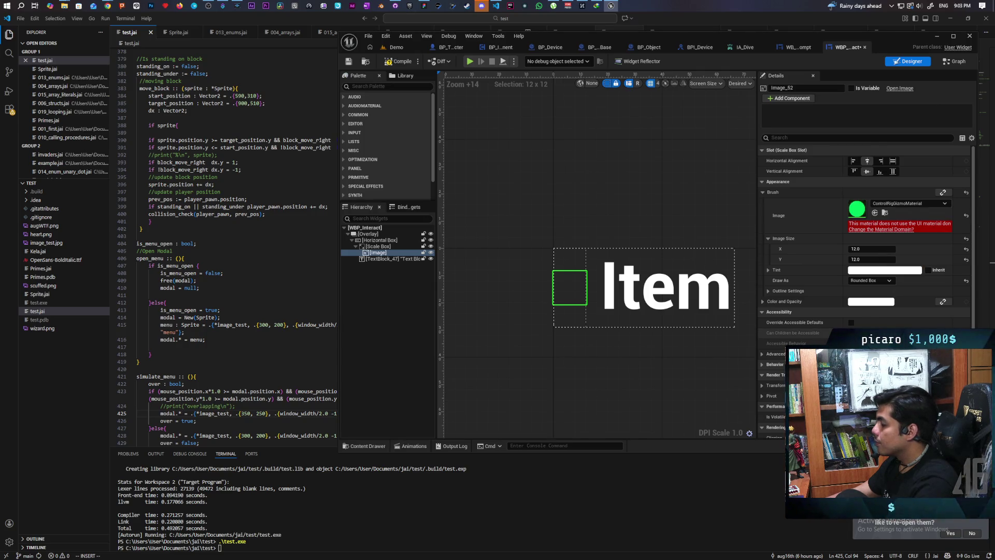
left_click(885, 212)
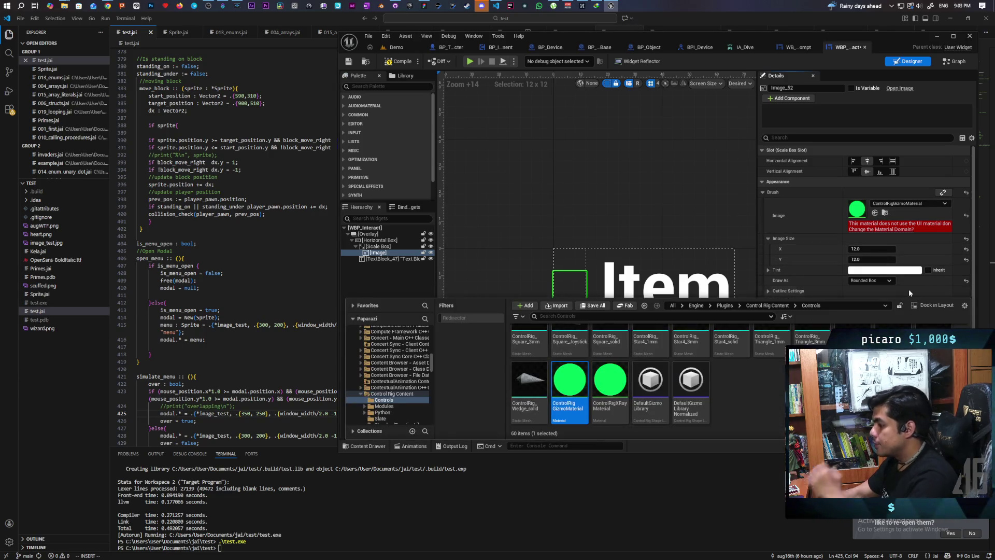
left_click(886, 213)
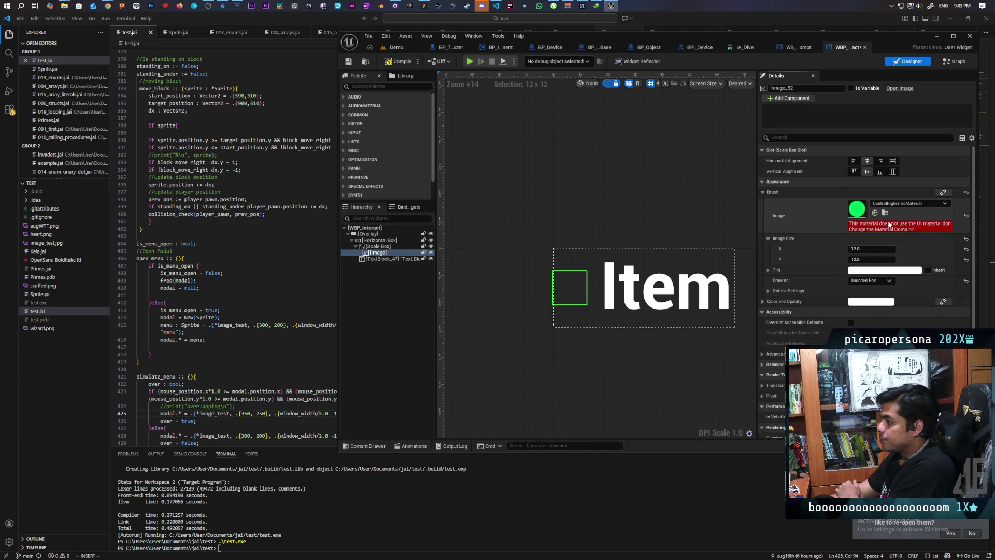
Switch the image brush to CopyRT and show it in the content browser.
left_click(905, 203)
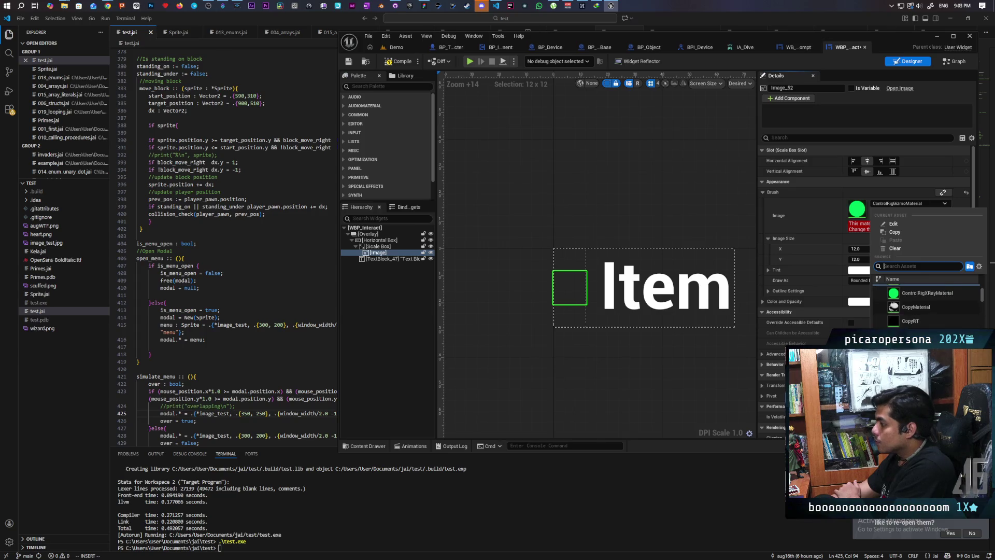
left_click(916, 320)
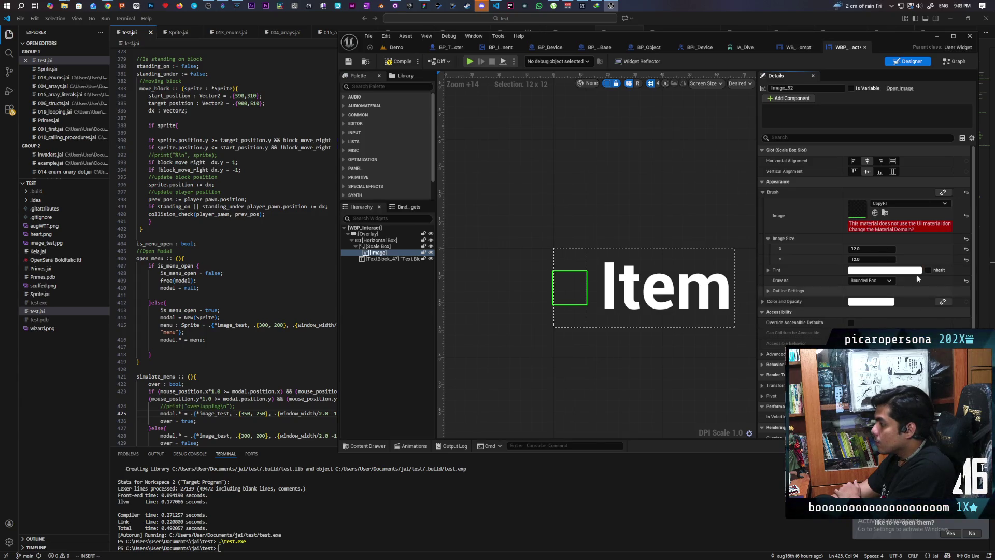
left_click(886, 213)
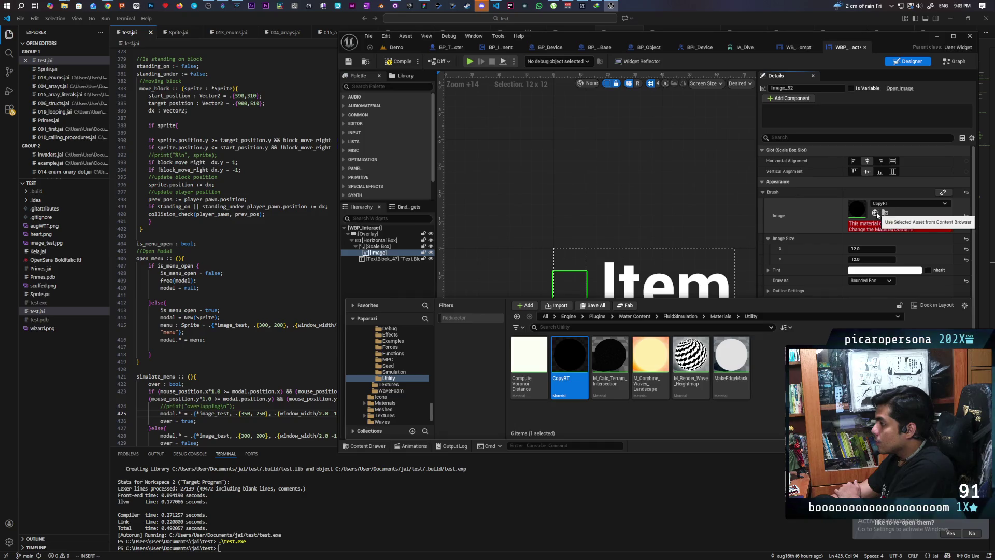
Search 'circle' and set the image brush to DefaultOverlayCircles.
left_click(892, 203)
scroll(927, 306, "down", 3)
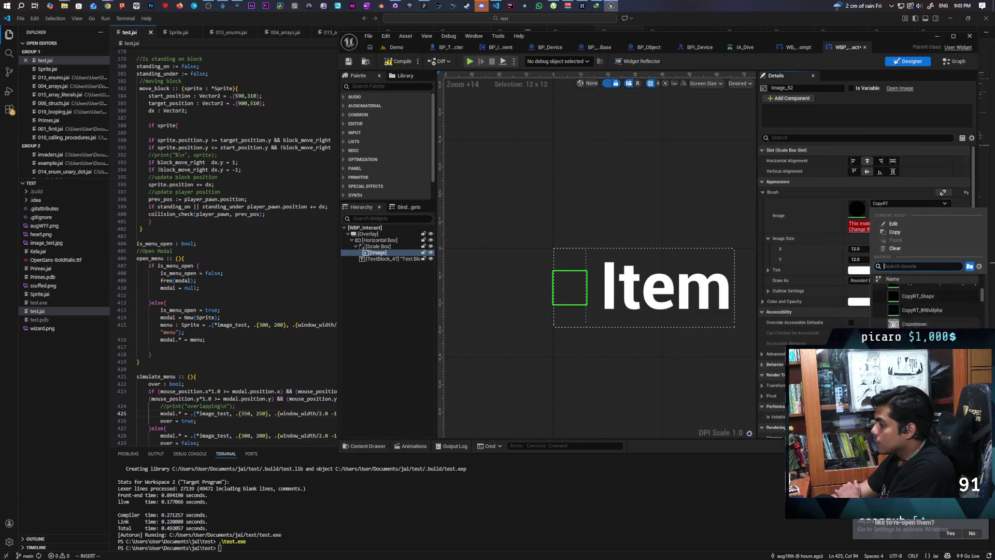
scroll(928, 306, "down", 5)
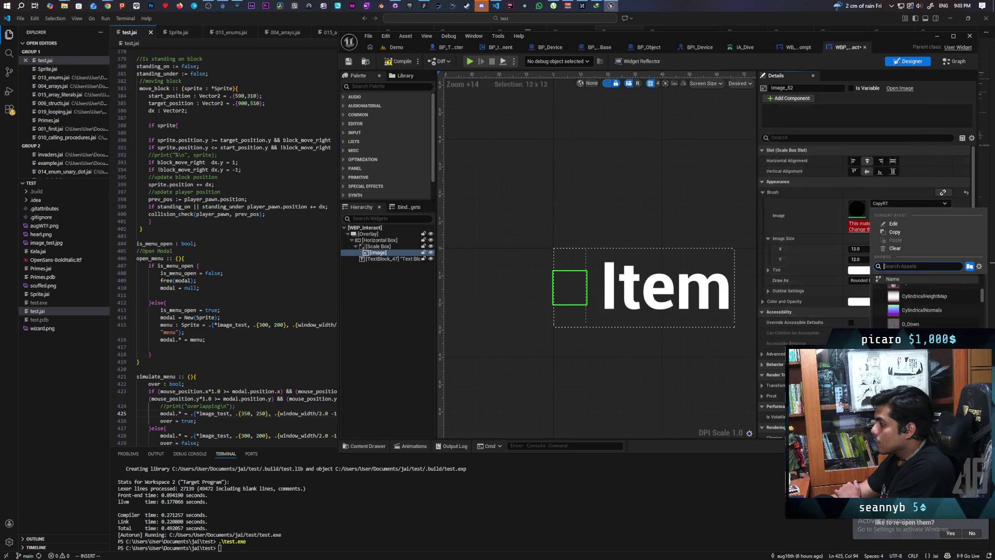
scroll(928, 305, "down", 2)
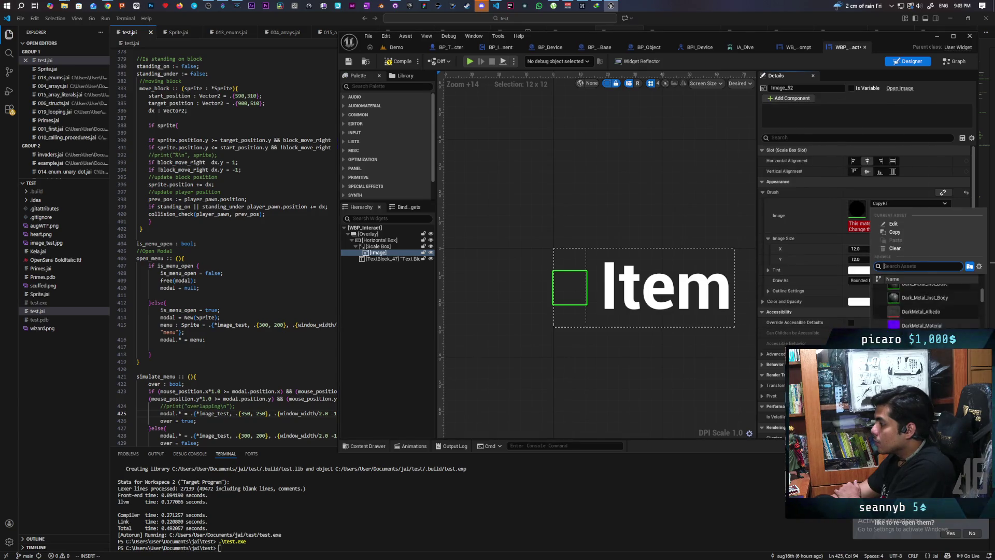
type("circle")
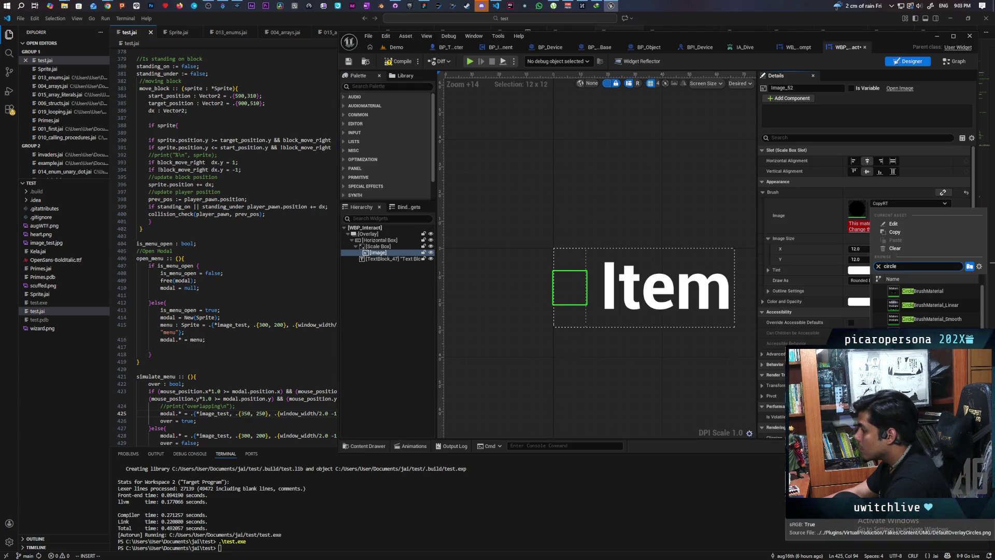
left_click(922, 347)
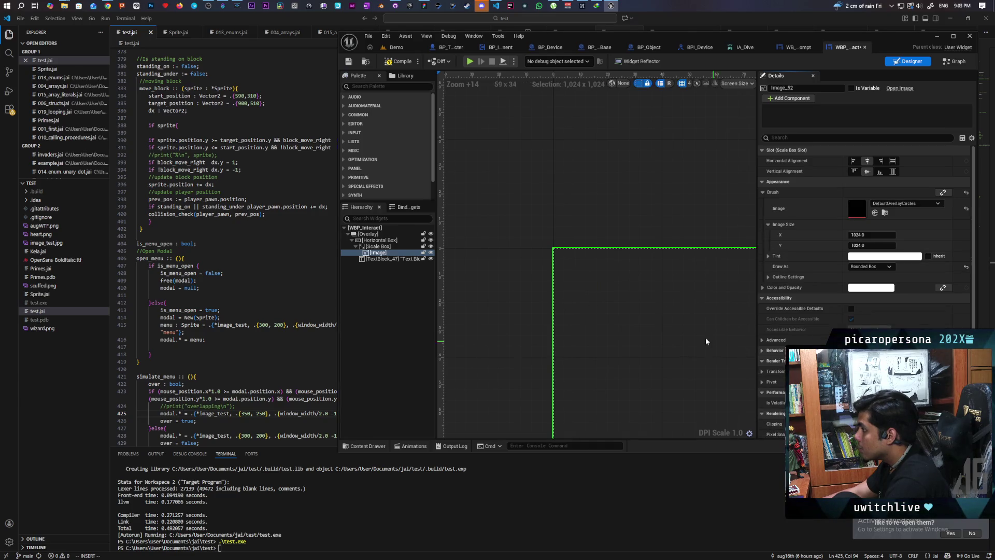
Try CircleBrushMaterial_Tip on the image brush, then reset the brush image to None.
scroll(688, 332, "down", 12)
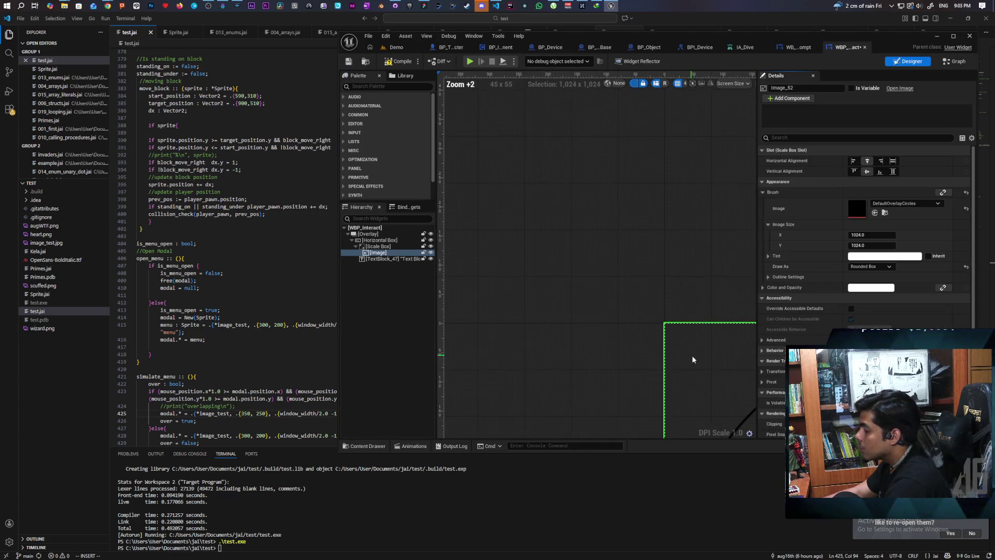
left_click_drag(688, 338, 576, 248)
scroll(608, 240, "up", 1)
scroll(639, 287, "down", 8)
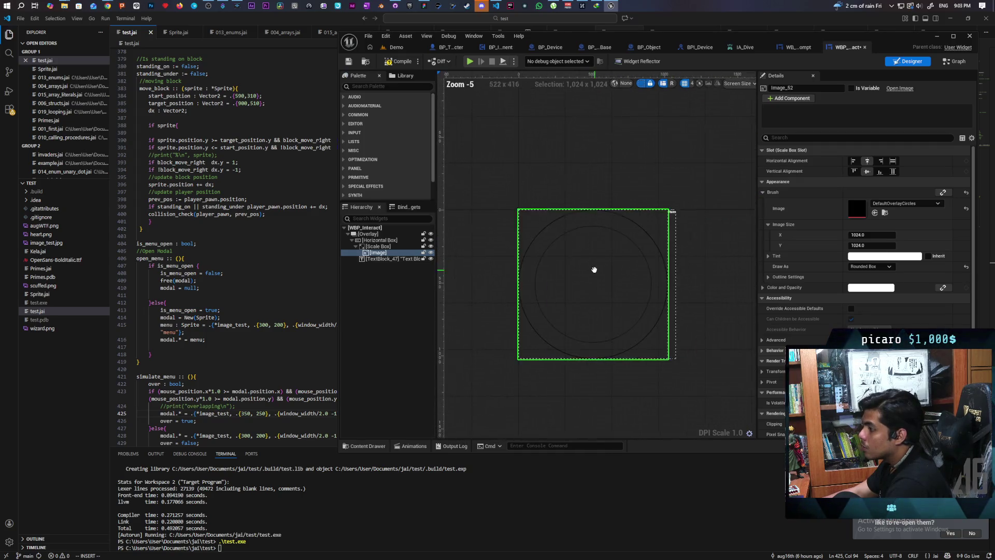
scroll(638, 287, "up", 1)
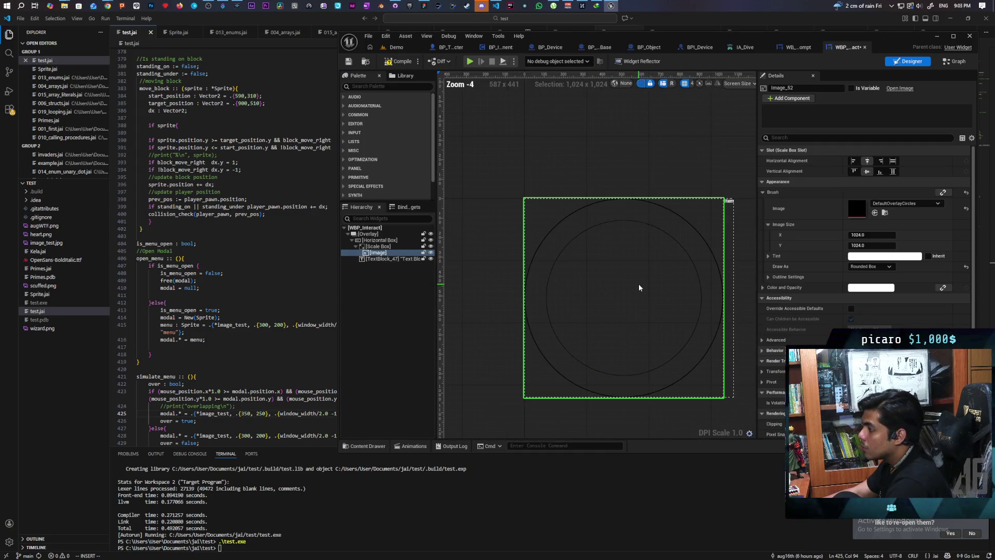
left_click(905, 203)
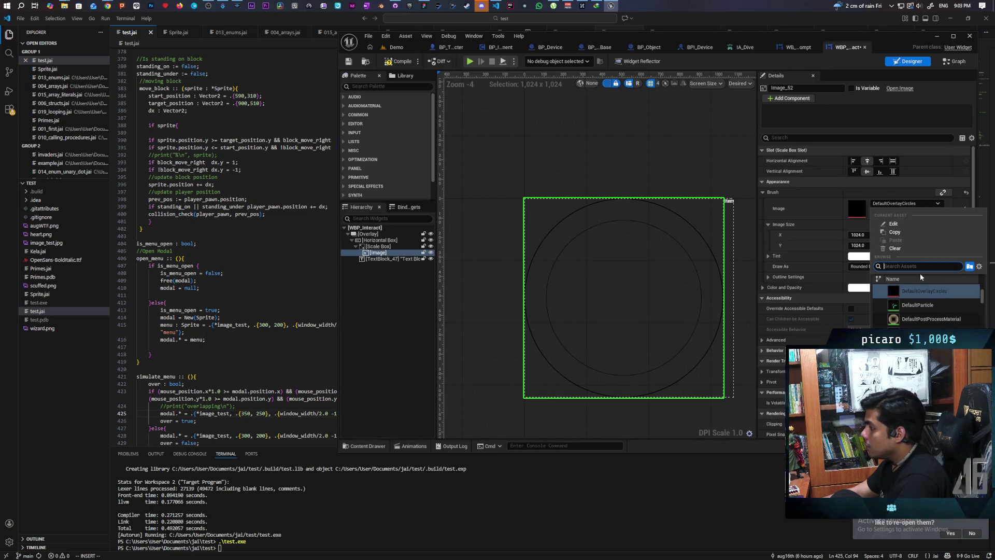
type("circles")
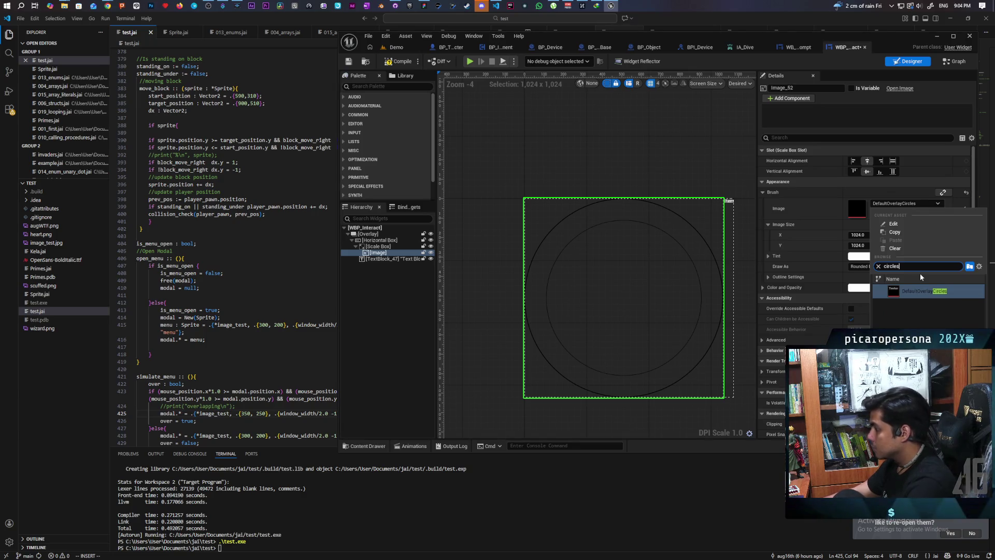
key("BackSpace")
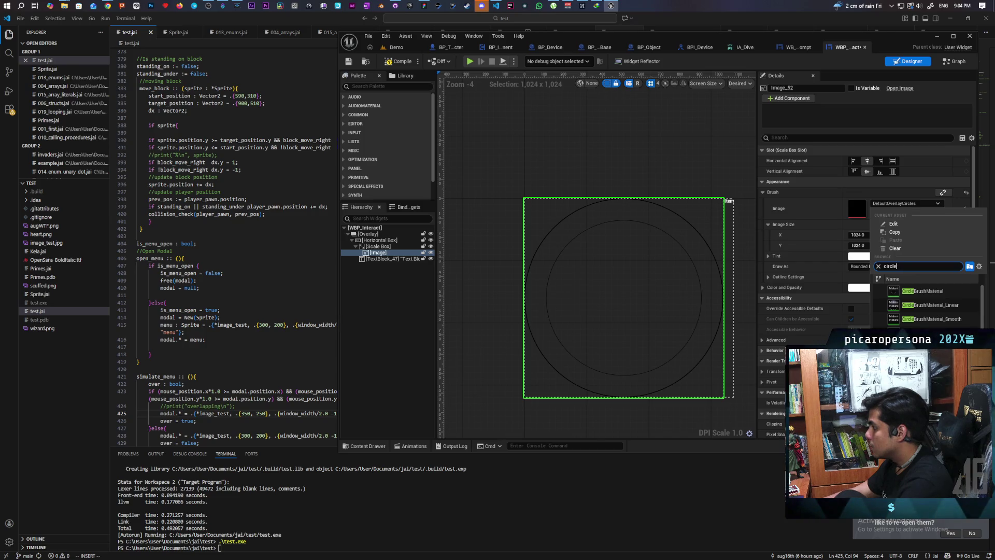
left_click(928, 333)
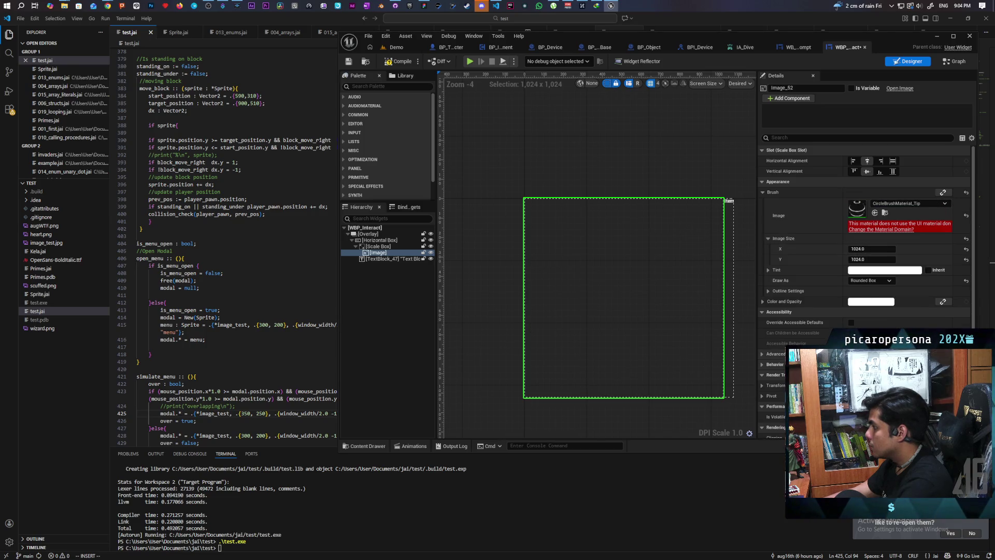
left_click(885, 212)
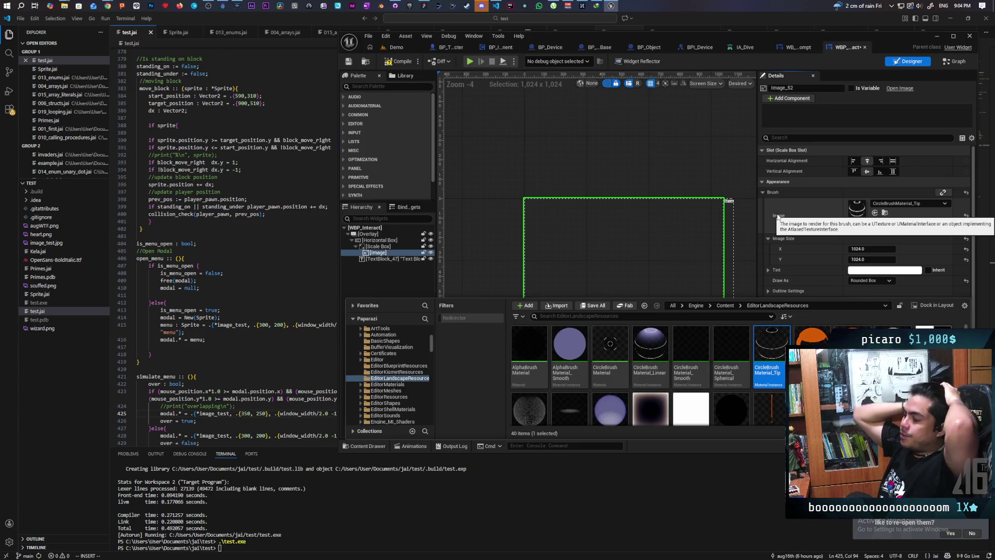
left_click(966, 216)
left_click(869, 235)
type("32")
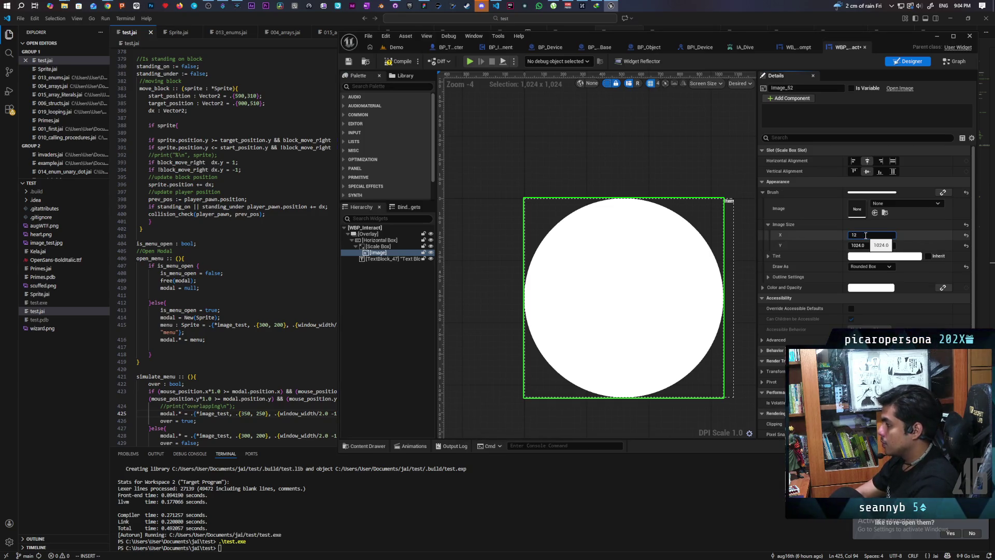
Set the circle Image Size to 12 × 12 and compile the widget.
left_click(873, 245)
type("2")
key("Return")
scroll(547, 188, "up", 12)
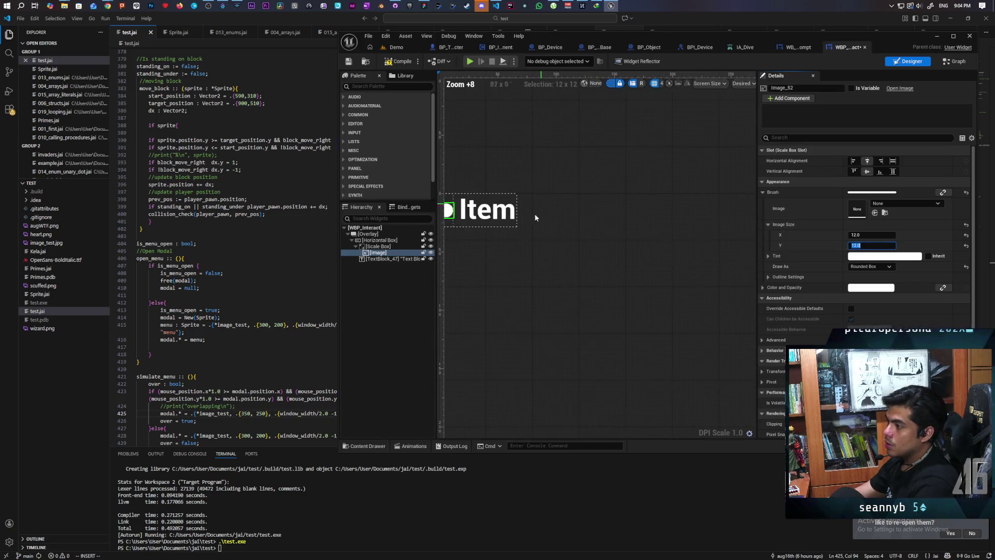
scroll(694, 316, "up", 2)
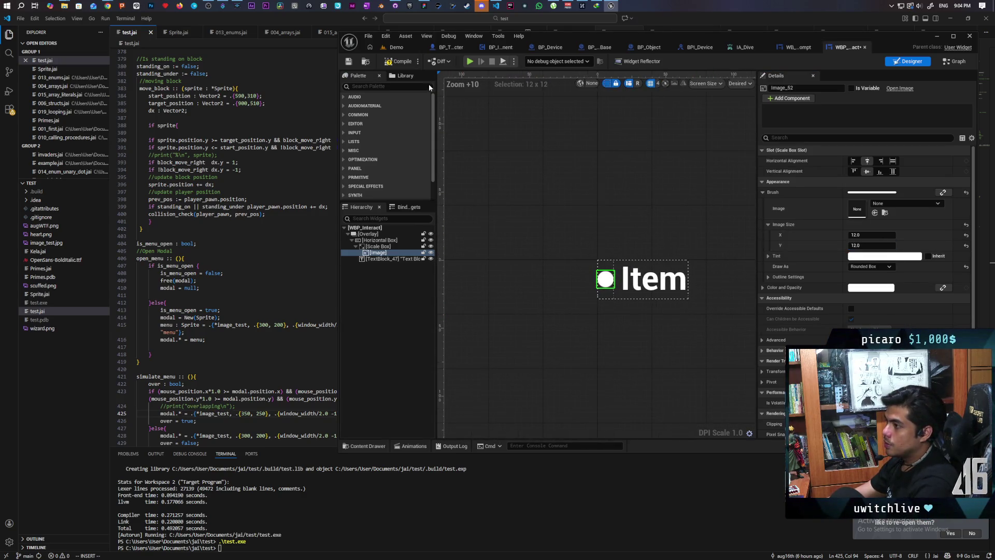
key("ctrl+s")
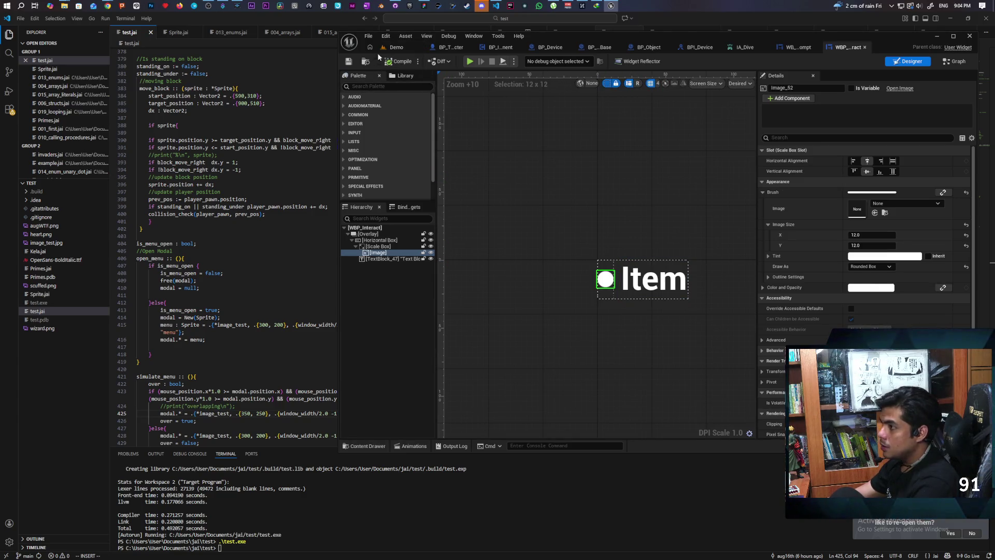
Check the cubes in the Demo level, then open WBP_Interact's Animations panel and horizontal box options.
left_click(398, 48)
left_click_drag(675, 308, 640, 350)
left_click(897, 47)
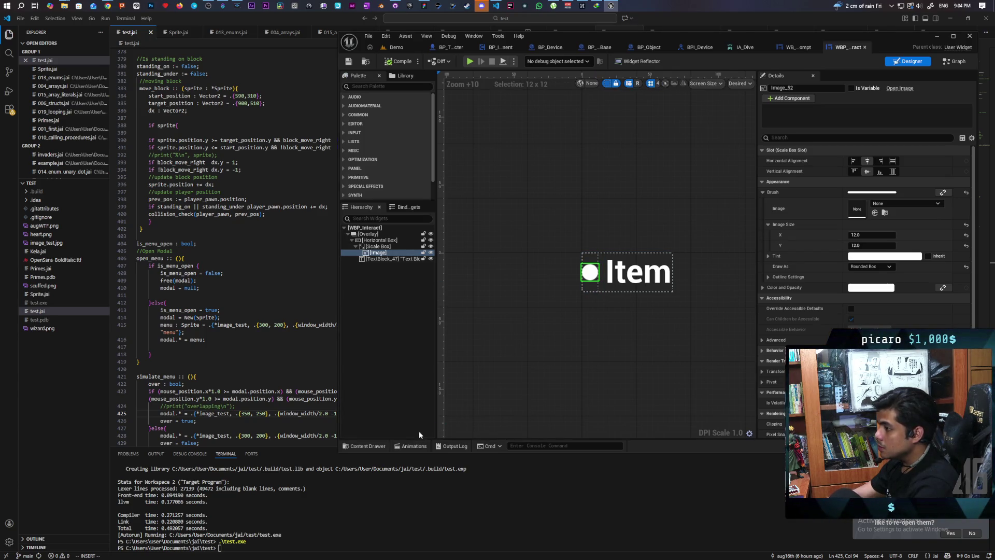
left_click(412, 445)
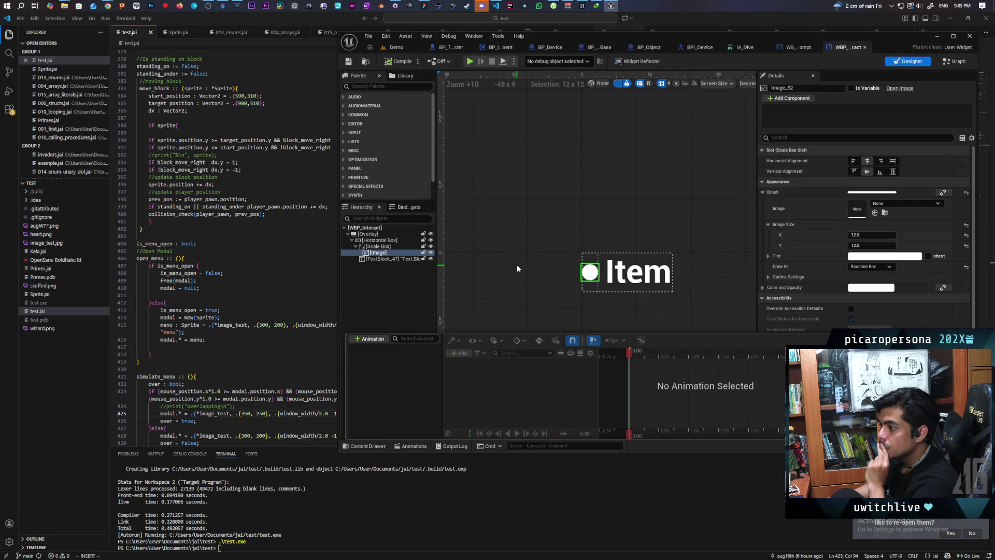
right_click(389, 240)
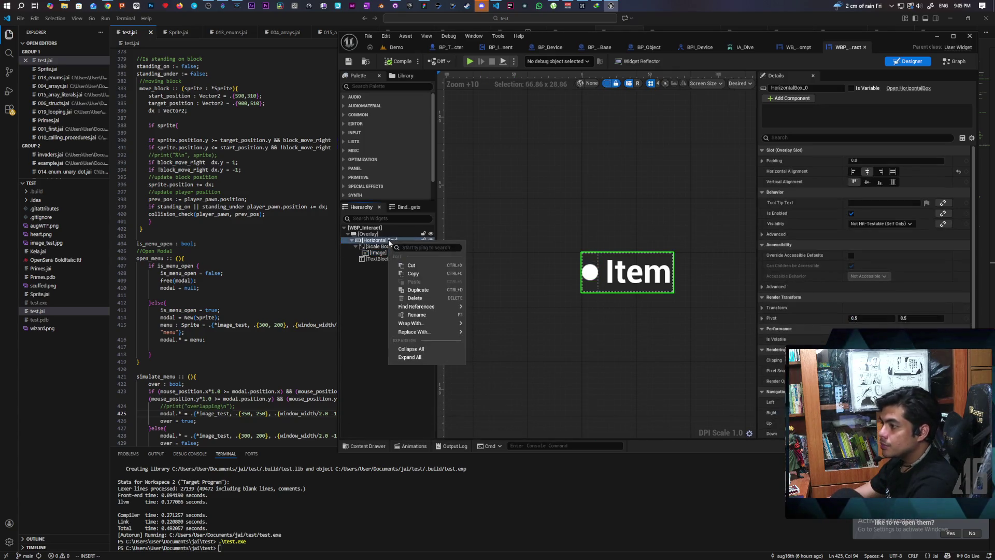
Replace the prompt's Horizontal Box with a Vertical Box, then expand and select it.
mouse_move(439, 332)
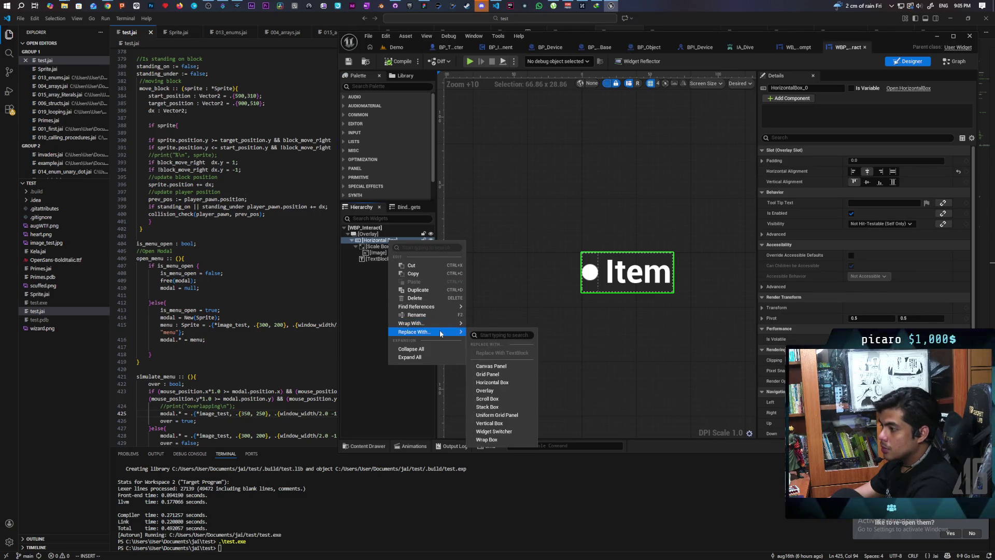
type("ver")
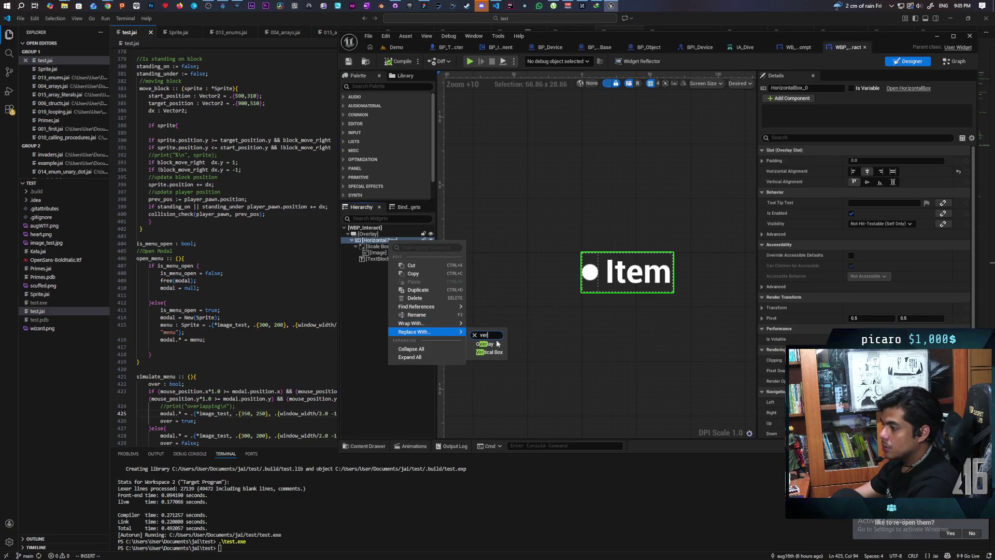
left_click(489, 352)
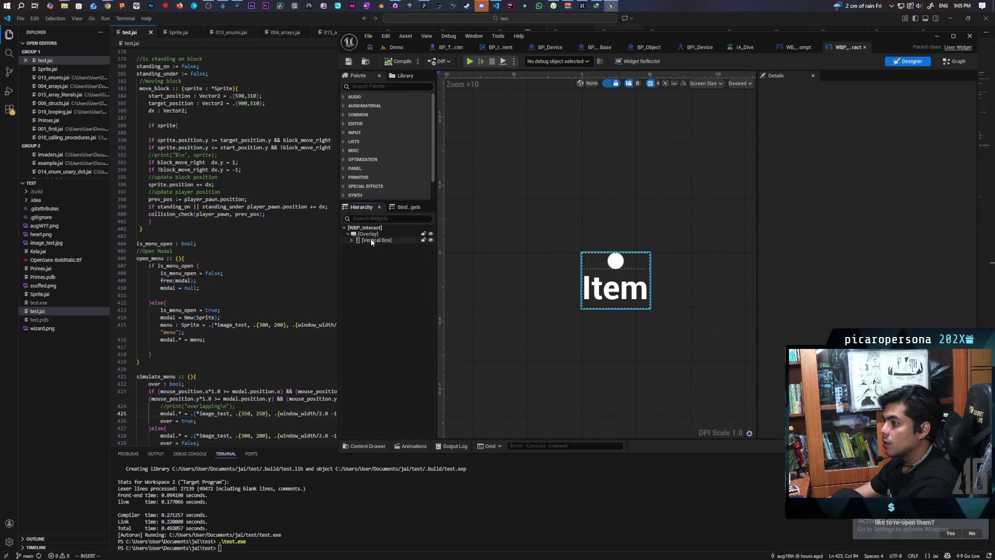
left_click(353, 240)
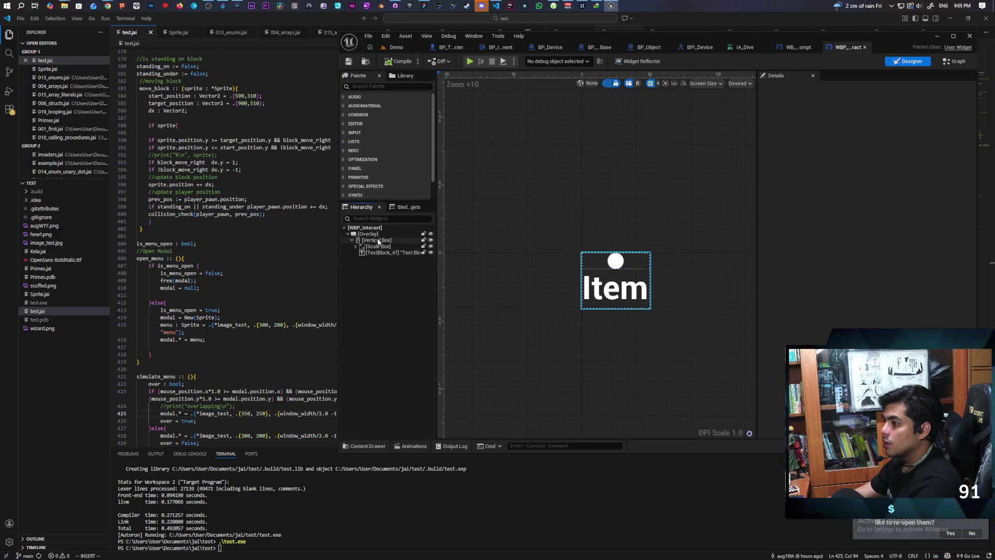
left_click(379, 241)
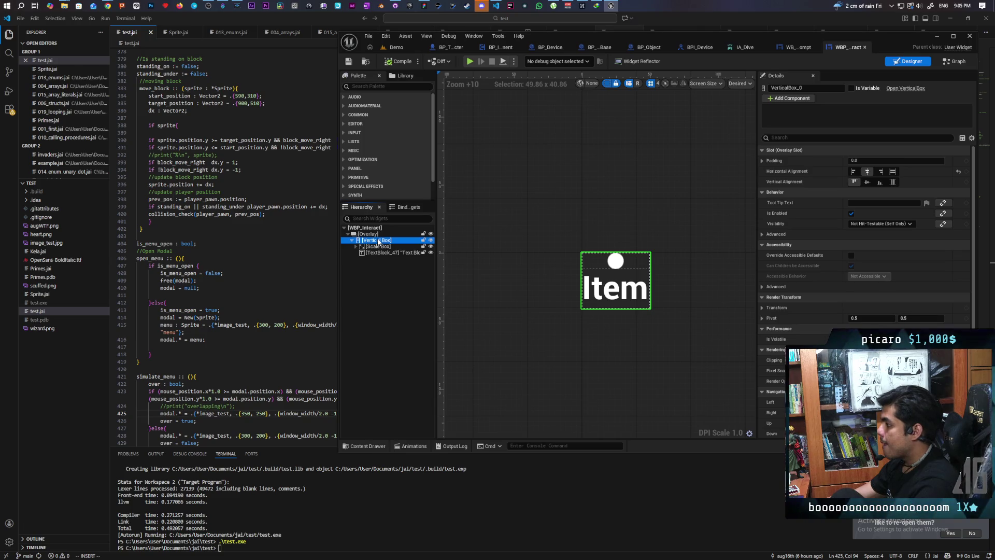
Create a new widget animation named In and select it for editing.
left_click(407, 447)
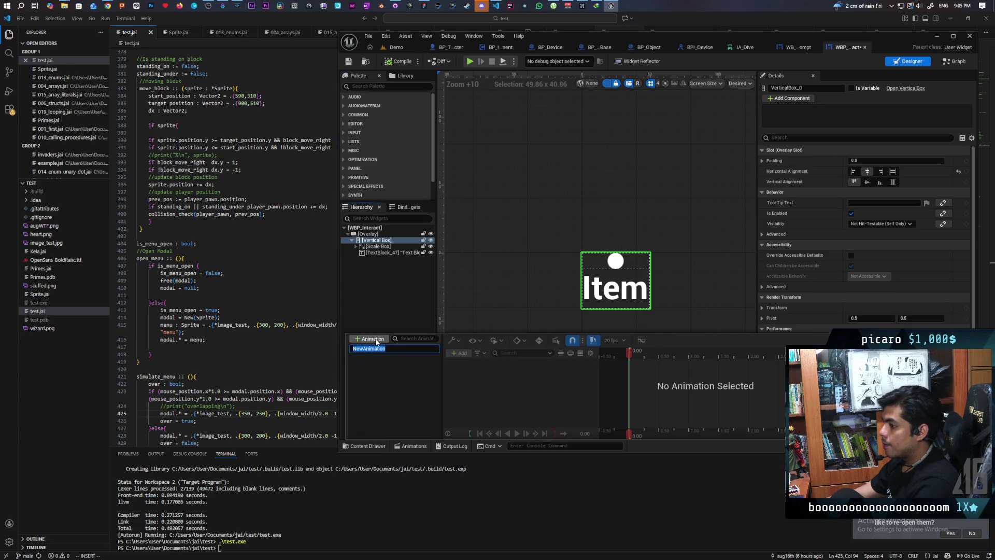
type("In")
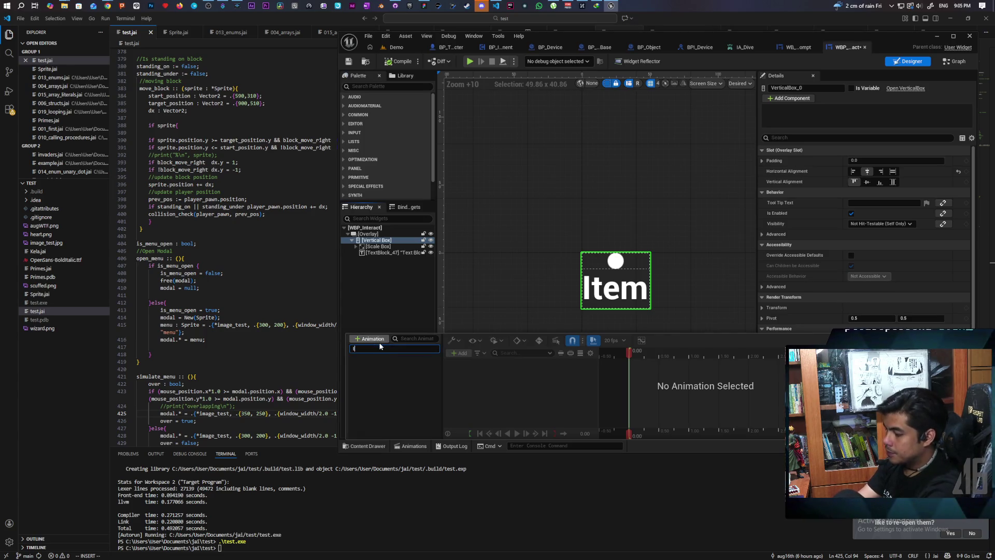
key("Return")
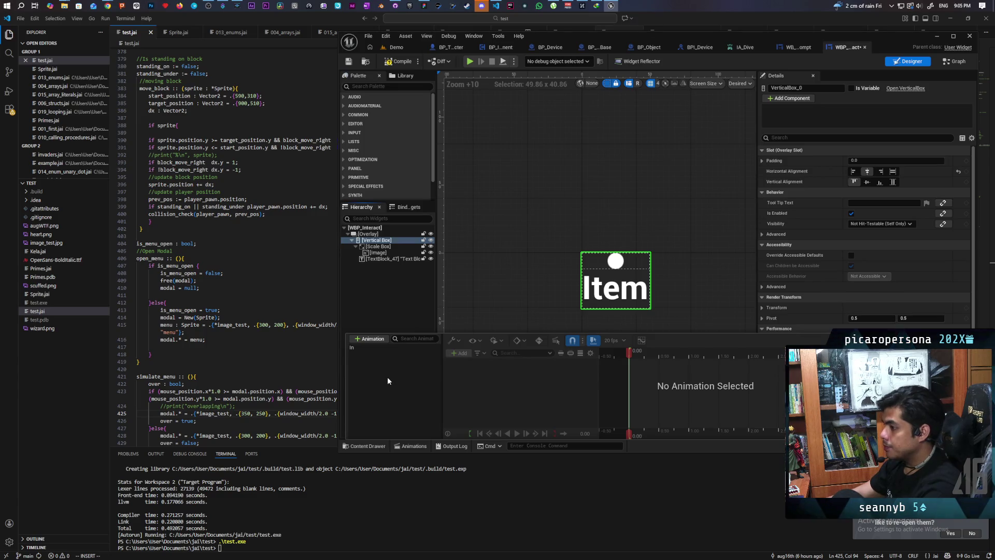
left_click(363, 347)
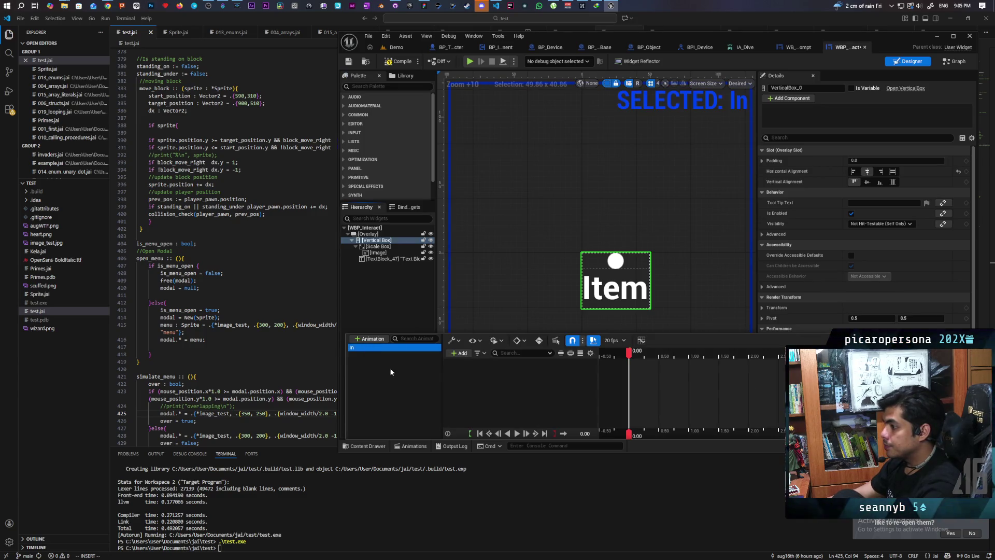
Add the Vertical Box to the In animation and set its frame rate to 30 fps.
left_click(461, 353)
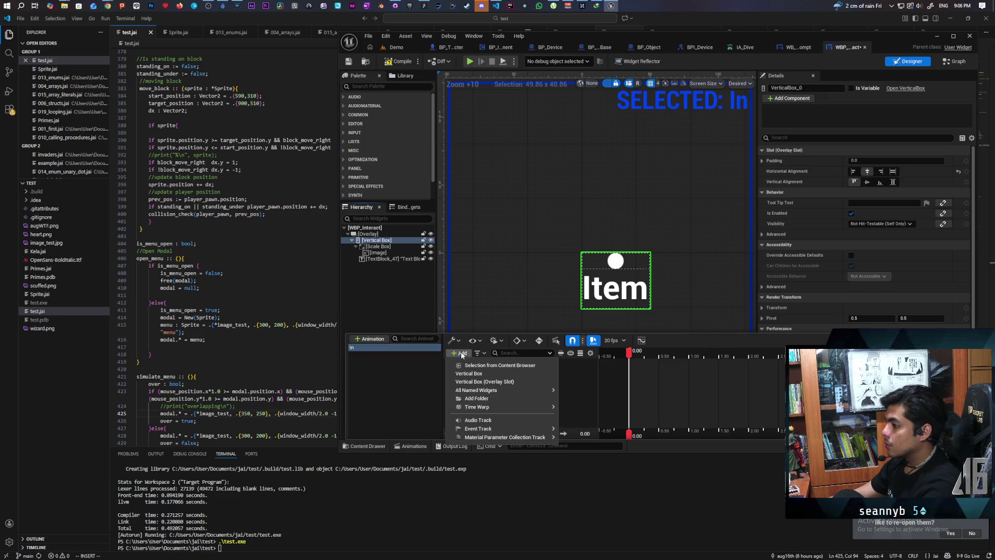
left_click(503, 374)
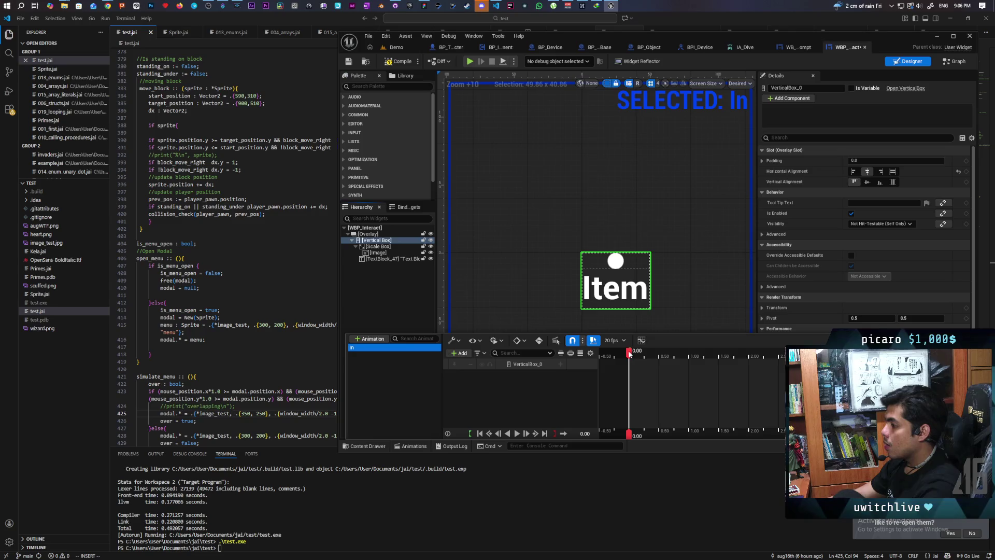
mouse_move(642, 358)
left_mouse_down()
mouse_move(659, 359)
mouse_move(645, 361)
left_mouse_up()
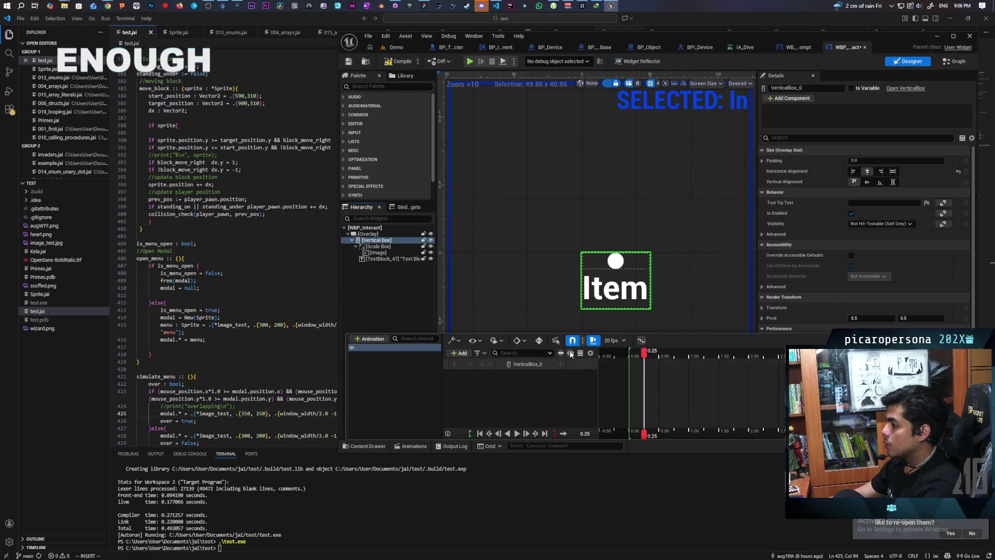
left_click(613, 340)
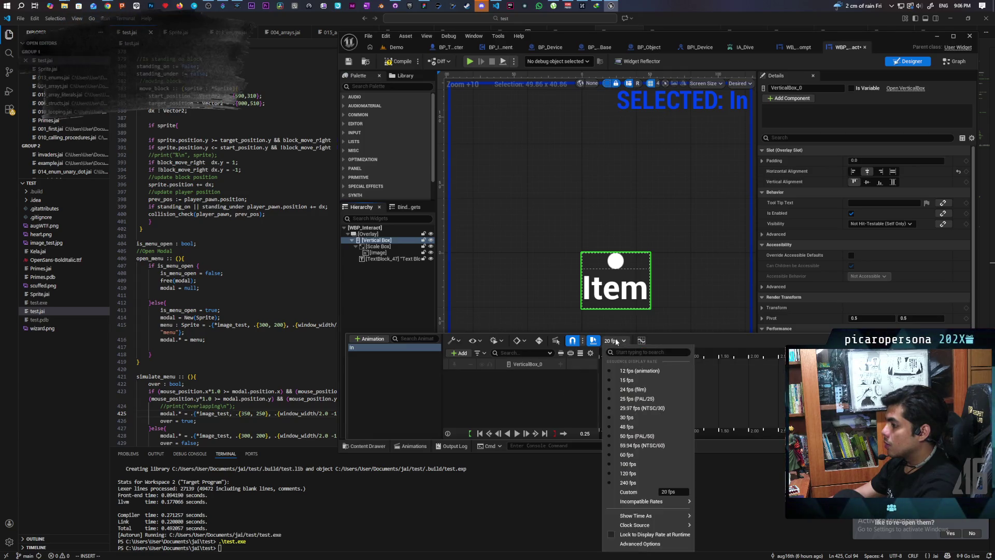
left_click(628, 417)
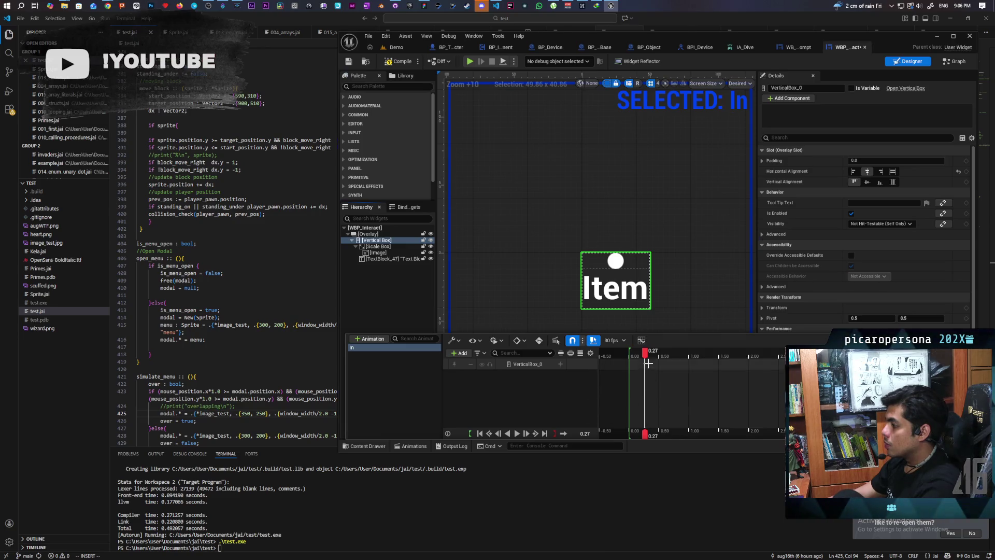
mouse_move(645, 352)
left_mouse_down()
mouse_move(630, 356)
mouse_move(646, 369)
left_mouse_up()
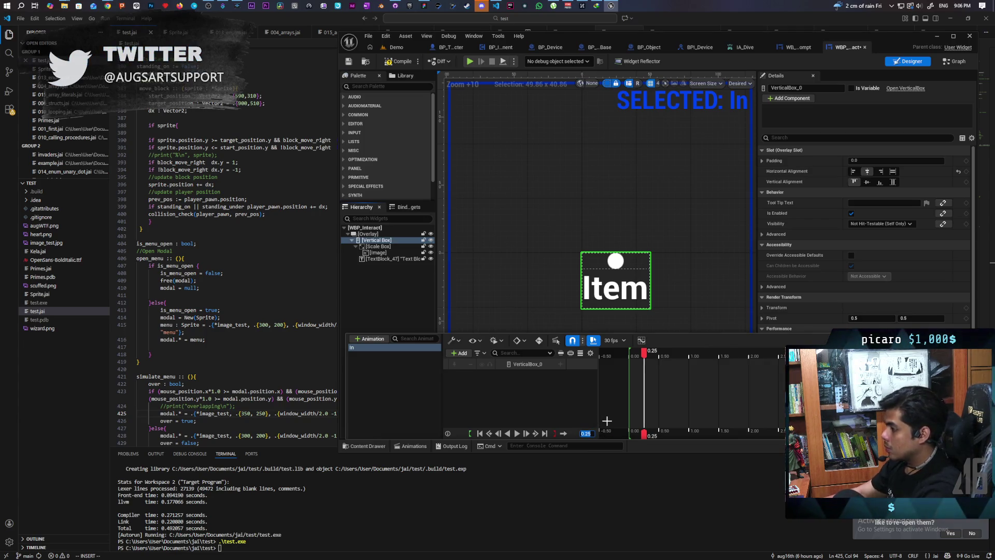
Add a Render Opacity track to VerticalBox_0 and key opacity 0 at 0.00.
left_click(560, 364)
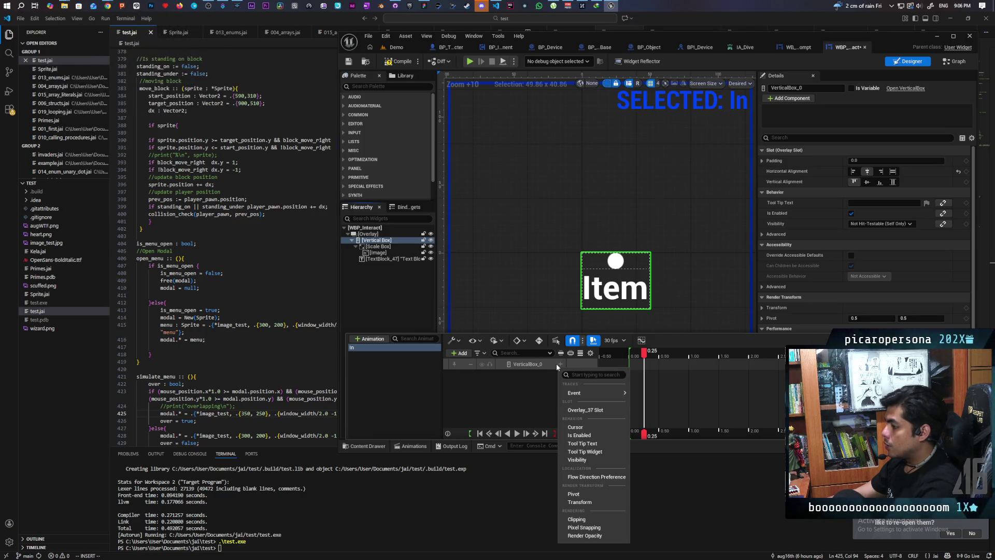
left_click(585, 536)
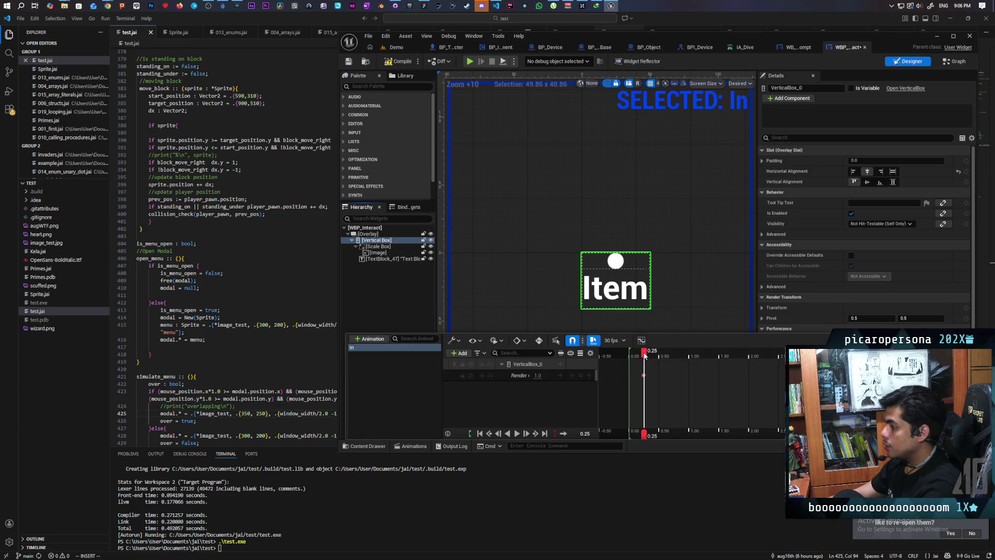
left_click_drag(634, 358, 630, 364)
left_click(581, 375)
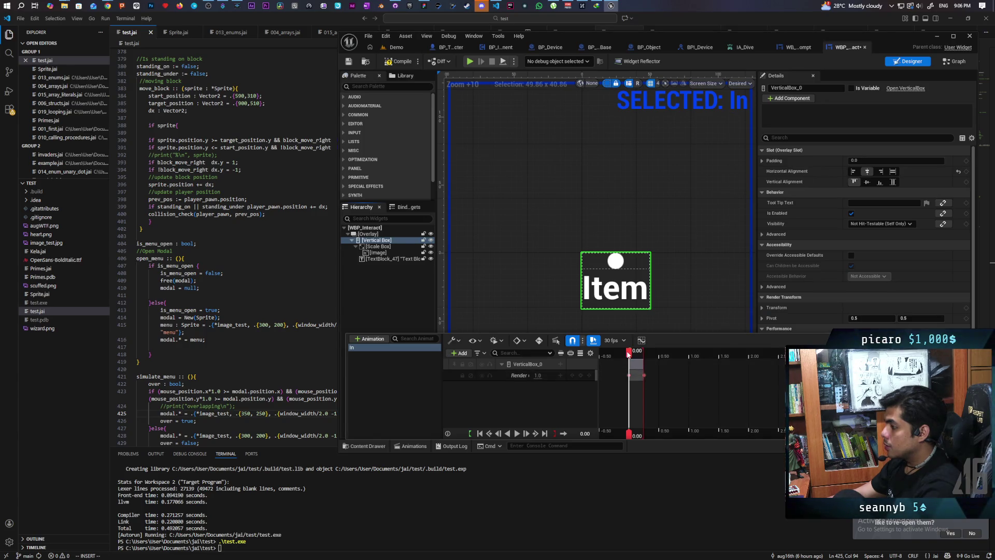
left_click(539, 375)
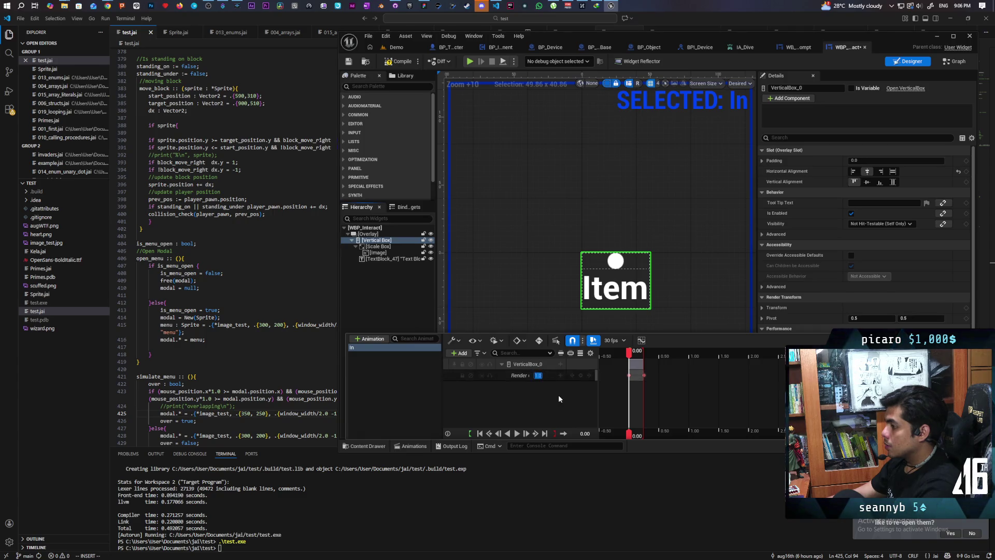
type("0")
key("Return")
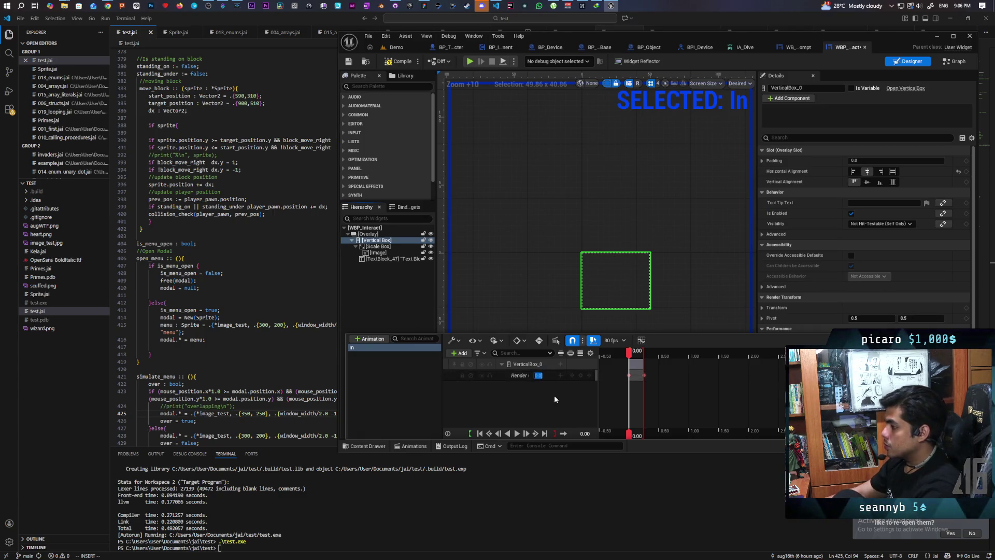
left_click(554, 397)
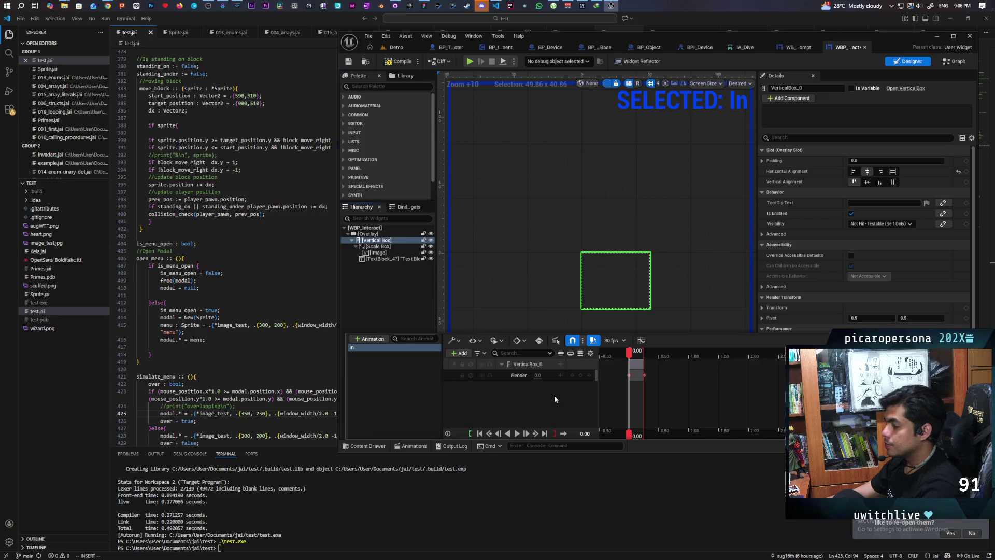
Scrub and play the fade-in to preview it, then return to the start.
mouse_move(629, 358)
left_mouse_down()
mouse_move(641, 357)
mouse_move(627, 361)
left_mouse_up()
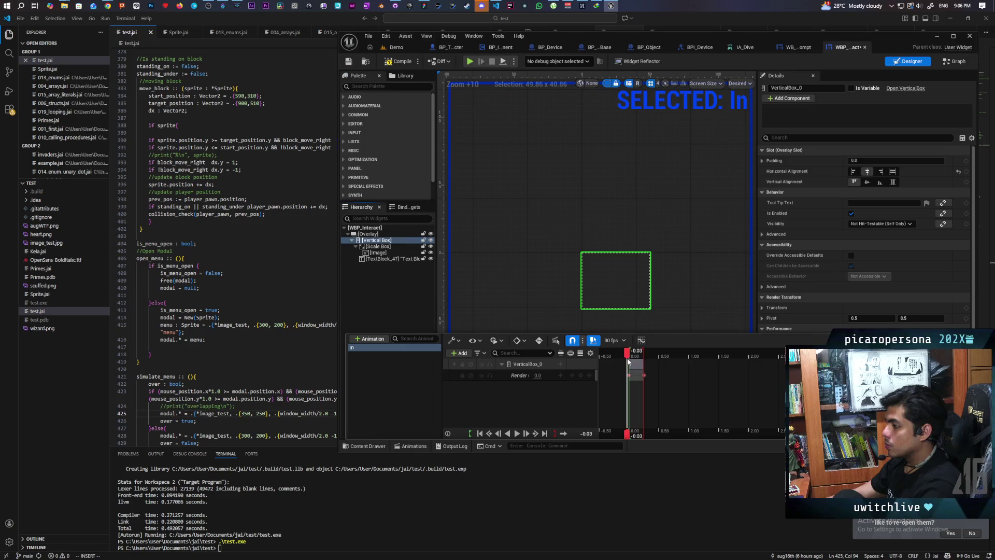
key("space")
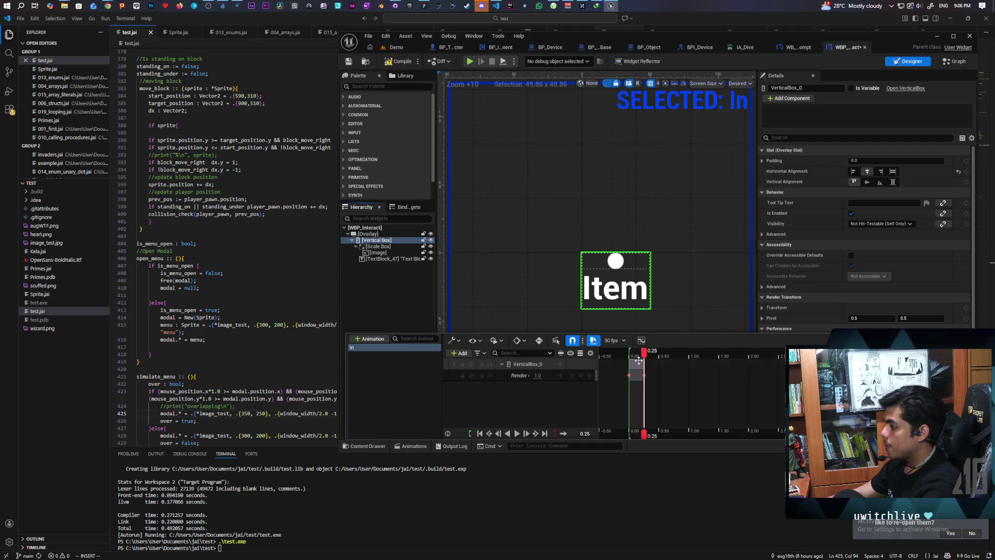
left_click(479, 434)
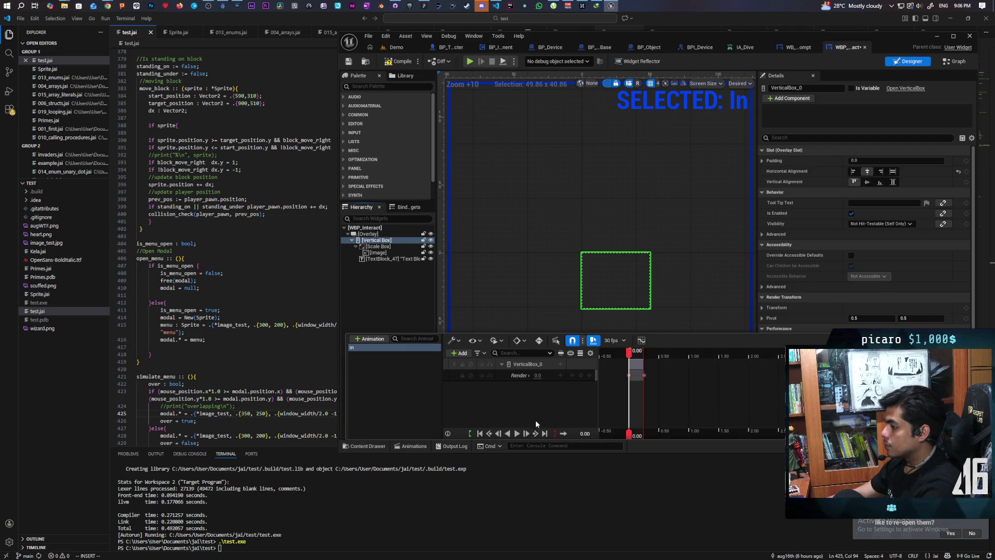
Add a Transform track to VerticalBox_0 and expand its translation values.
left_click(561, 365)
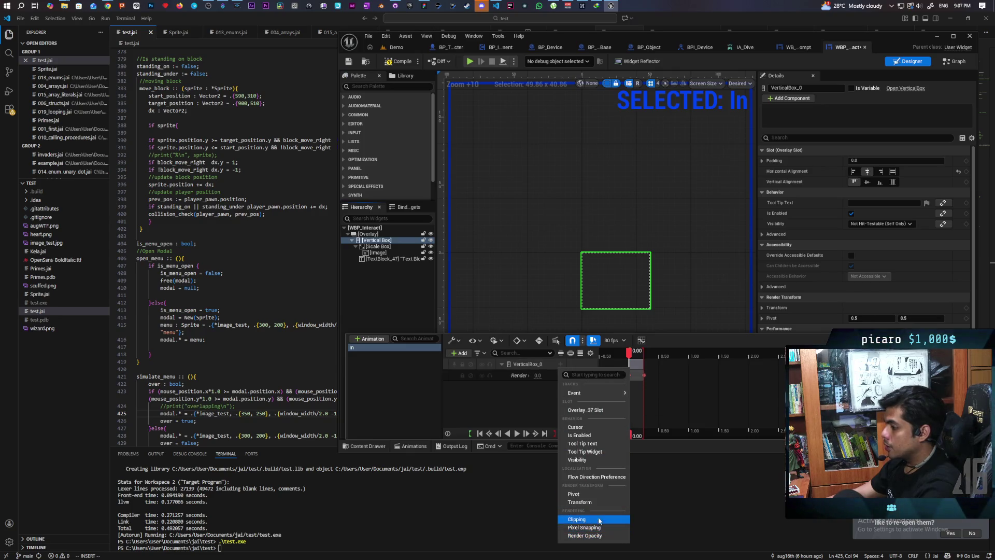
left_click(604, 503)
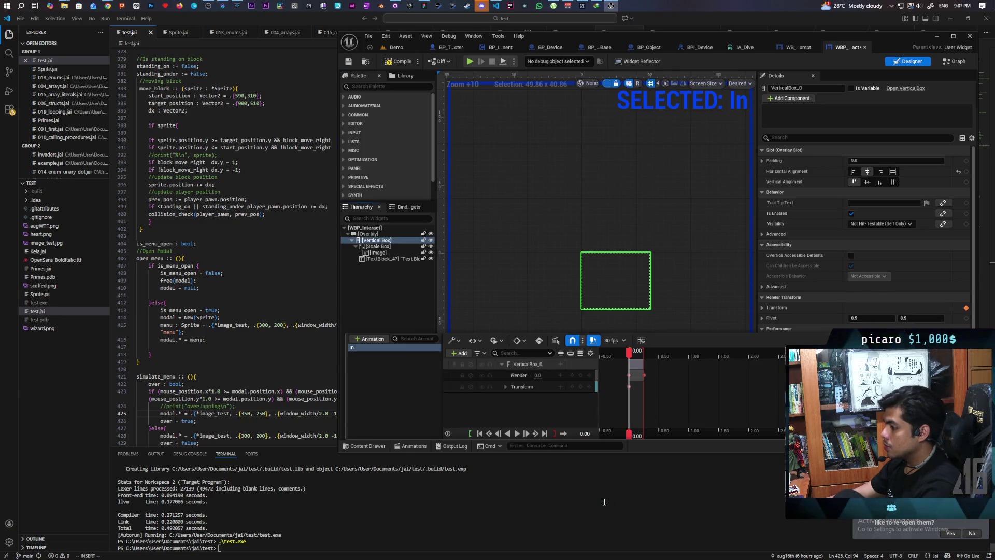
left_click(507, 387)
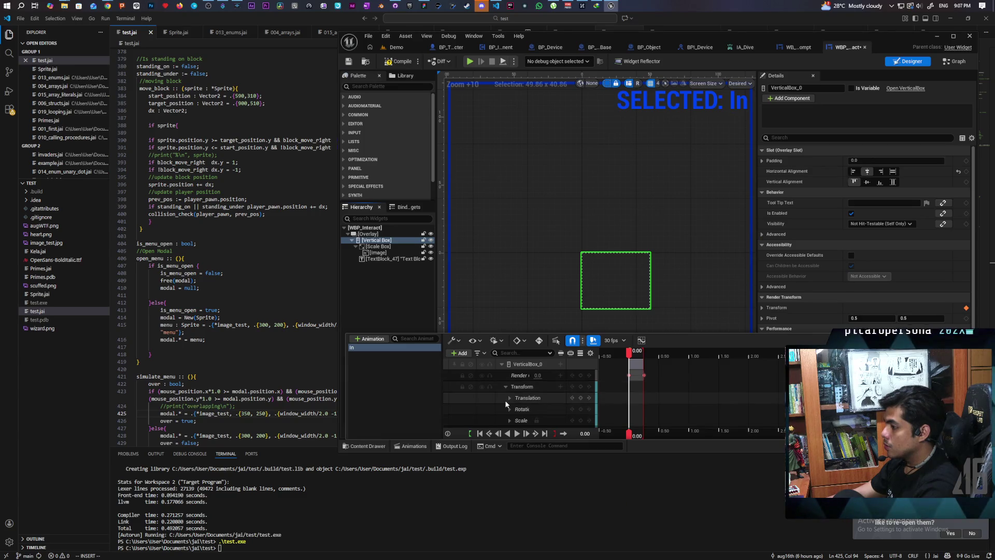
left_click(510, 397)
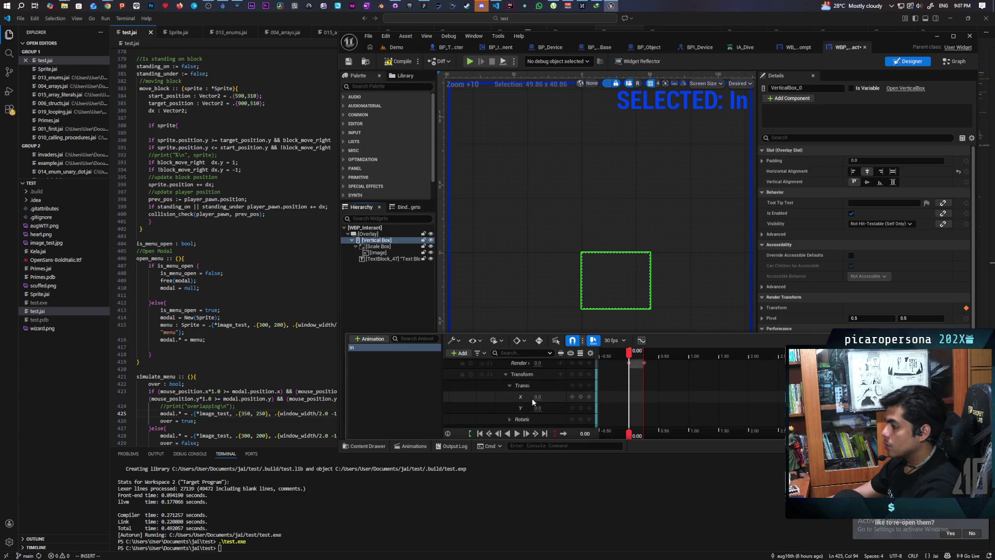
scroll(607, 367, "up", 1)
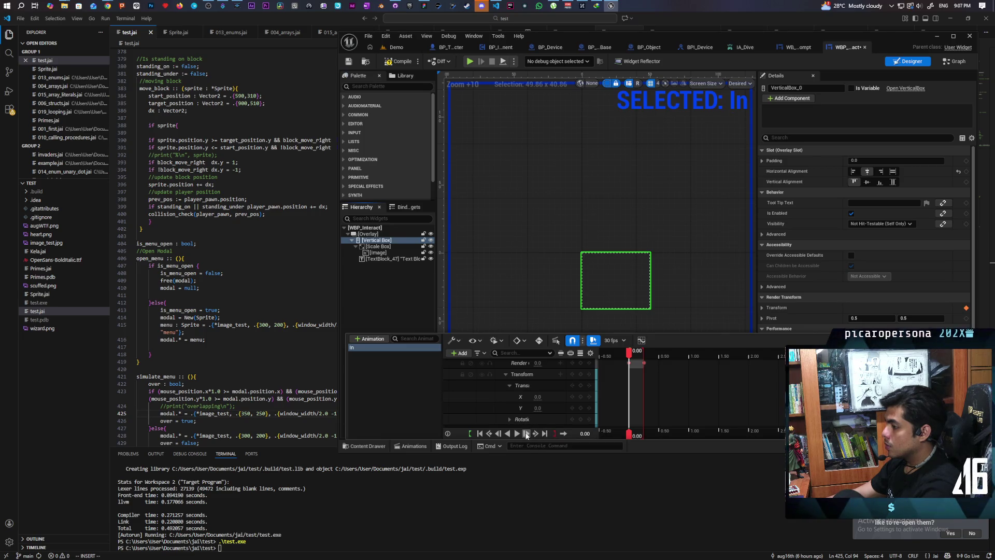
Key translation Y to 0 at the animation's end and push it downward at 0.00.
left_click(526, 434)
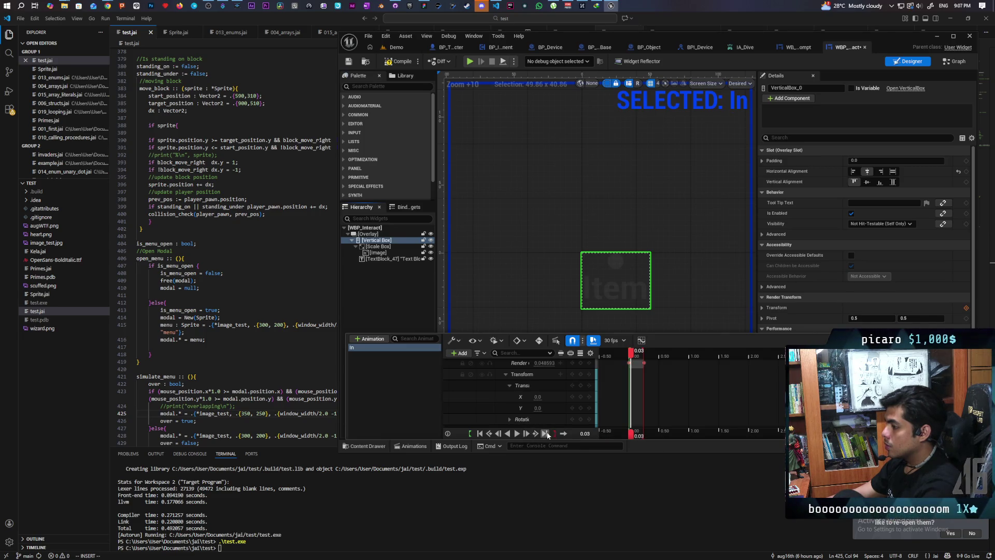
left_click(546, 434)
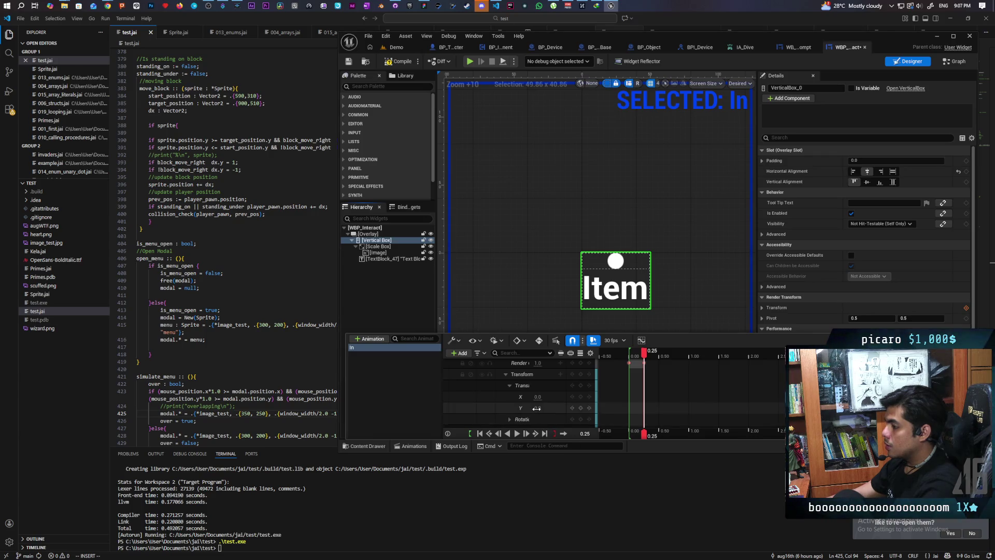
mouse_move(539, 408)
left_mouse_down()
mouse_move(509, 408)
mouse_move(536, 408)
left_mouse_up()
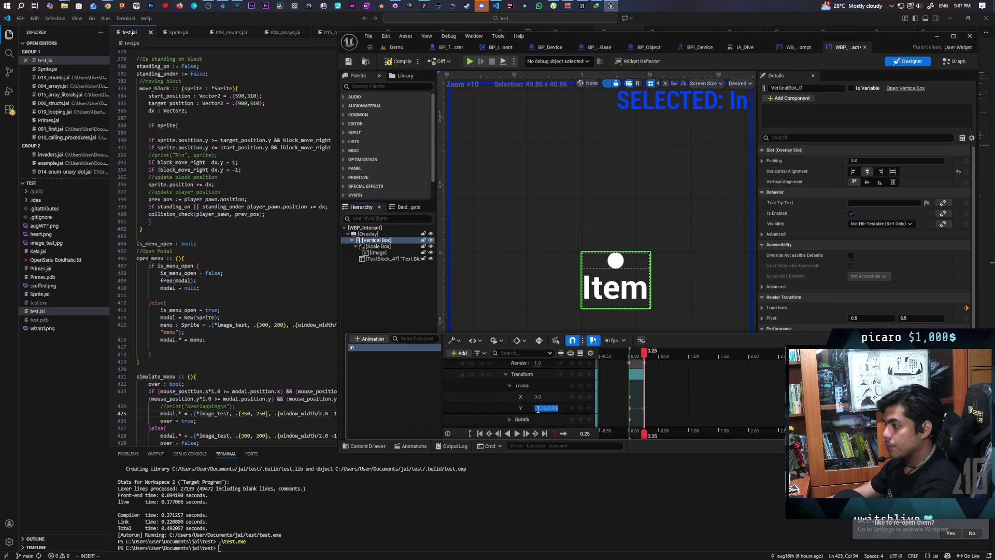
type("0")
key("Return")
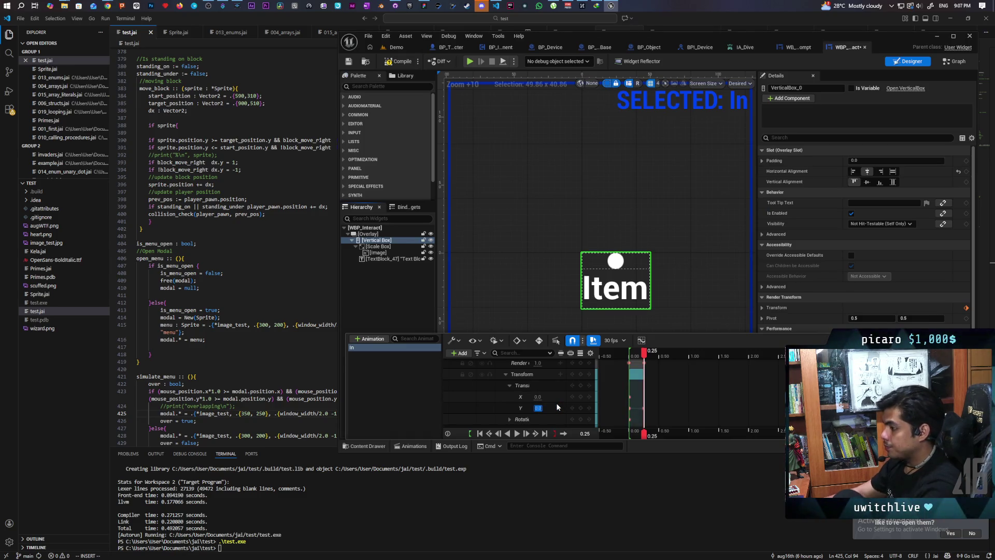
left_click(481, 435)
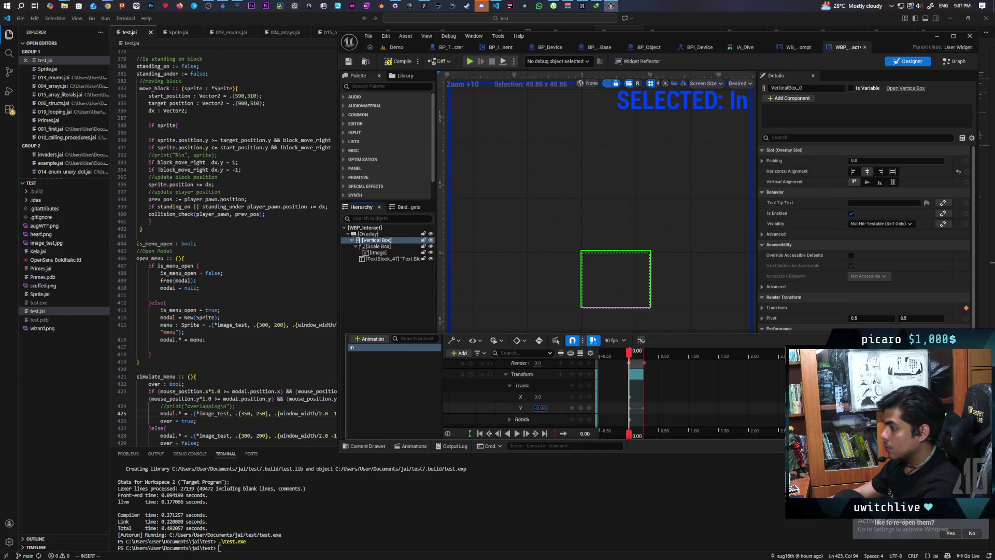
mouse_move(541, 408)
left_mouse_down()
mouse_move(565, 407)
mouse_move(549, 408)
left_mouse_up()
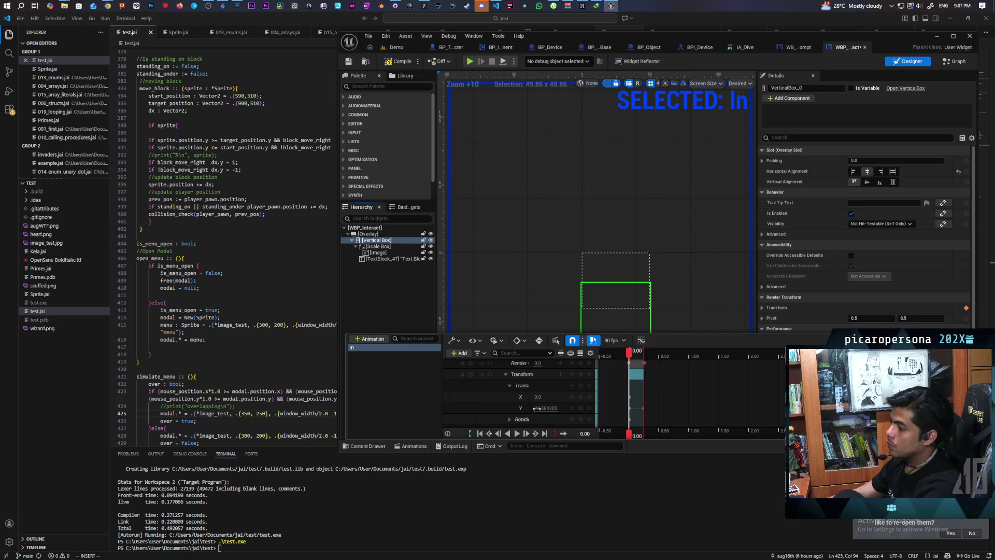
scroll(543, 372, "up", 1)
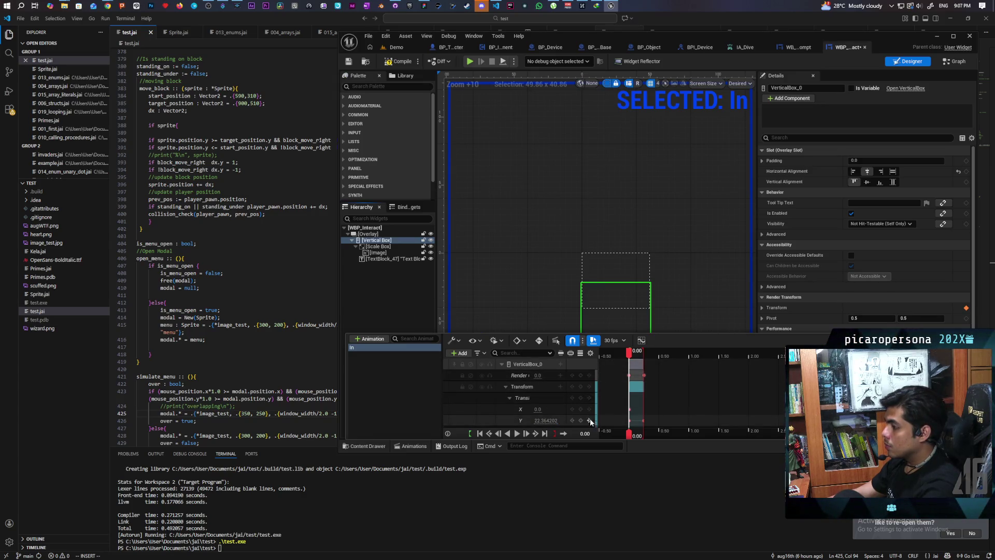
At 0.00, set translation Y to about 28.85 with opacity back at 0, then preview.
type("1")
key("Return")
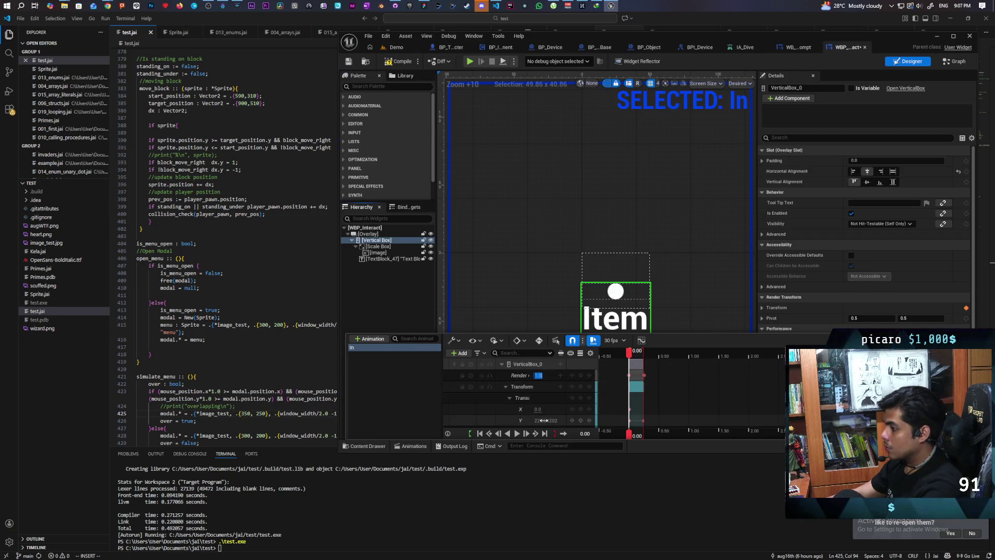
left_click_drag(542, 420, 543, 420)
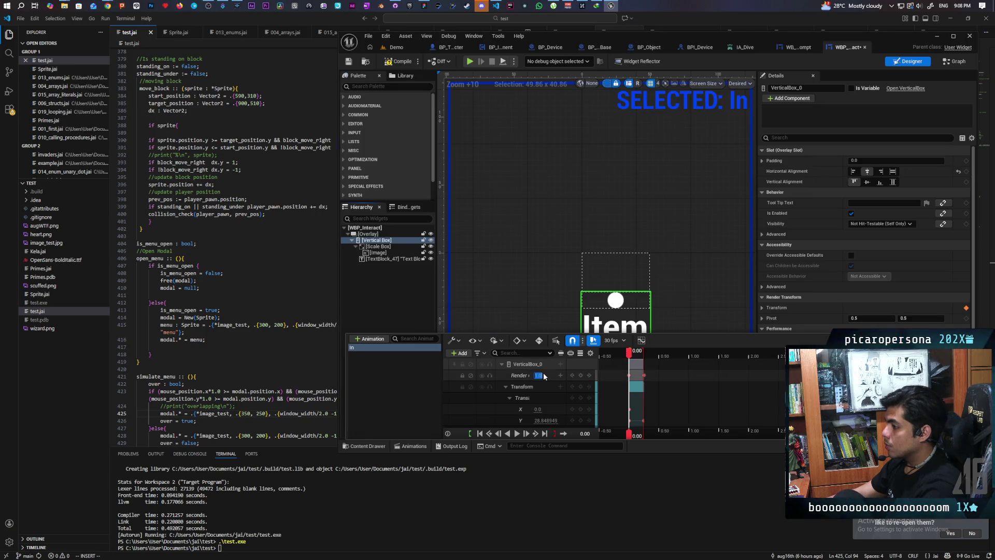
type("0")
key("Return")
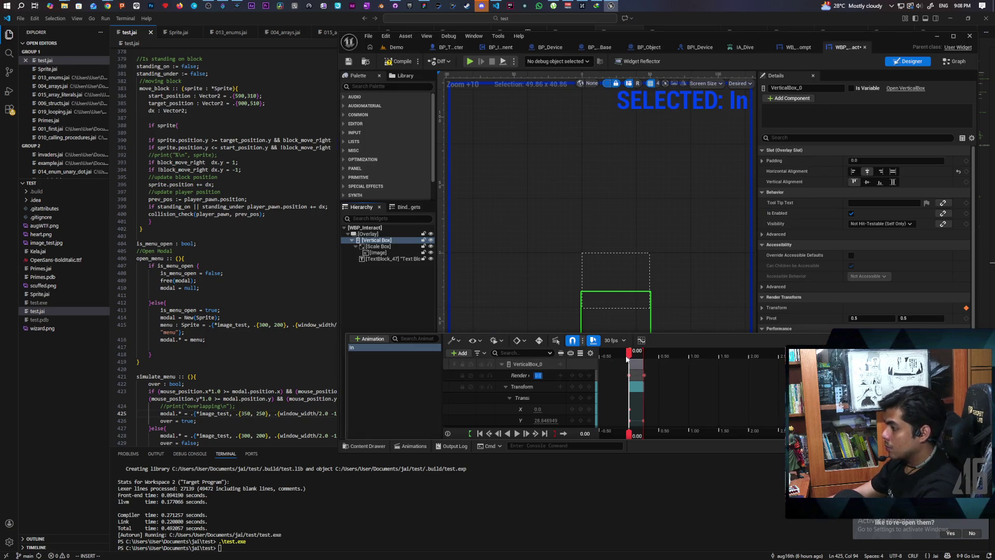
left_click_drag(633, 360, 645, 360)
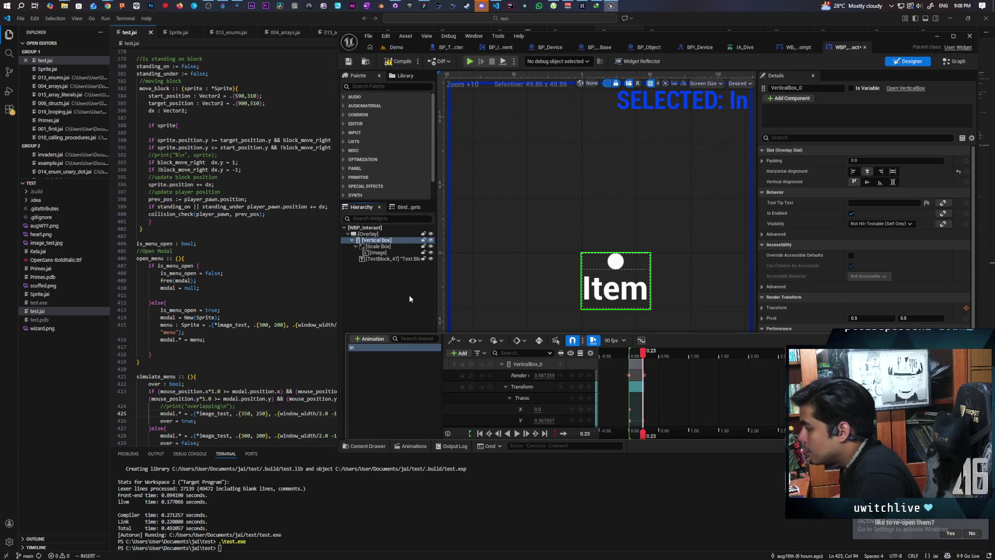
left_click(519, 435)
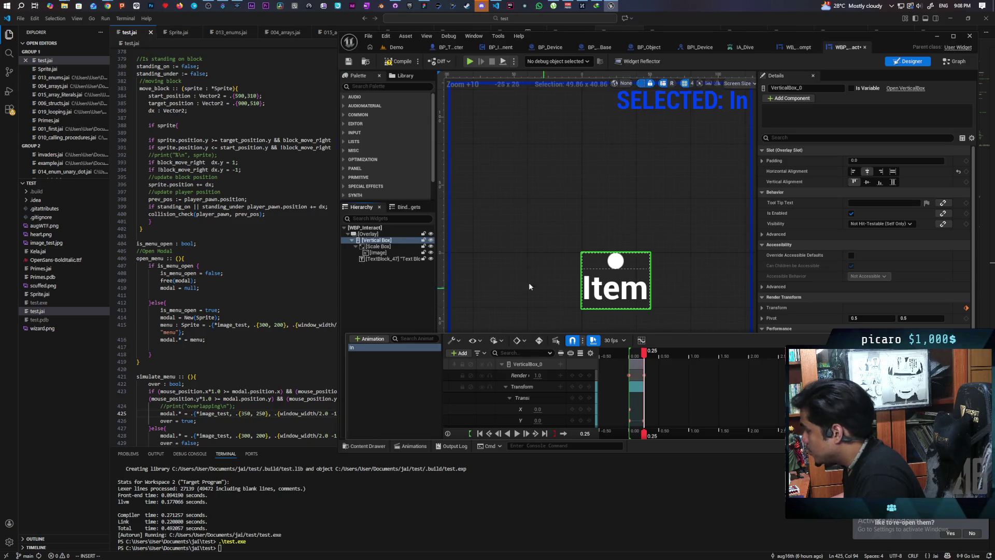
Reopen the In animation and check VerticalBox_0's starting translation Y value.
left_click(385, 389)
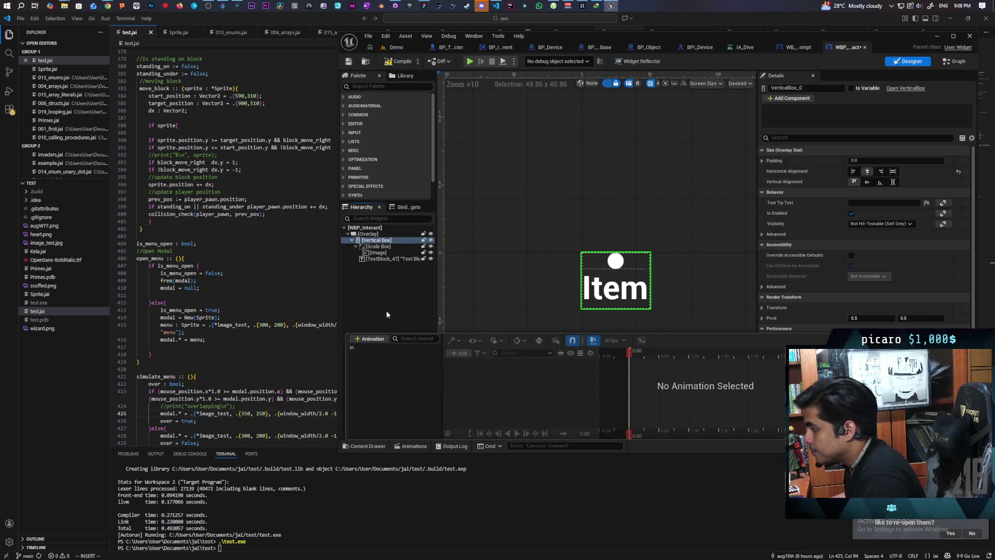
left_click(387, 312)
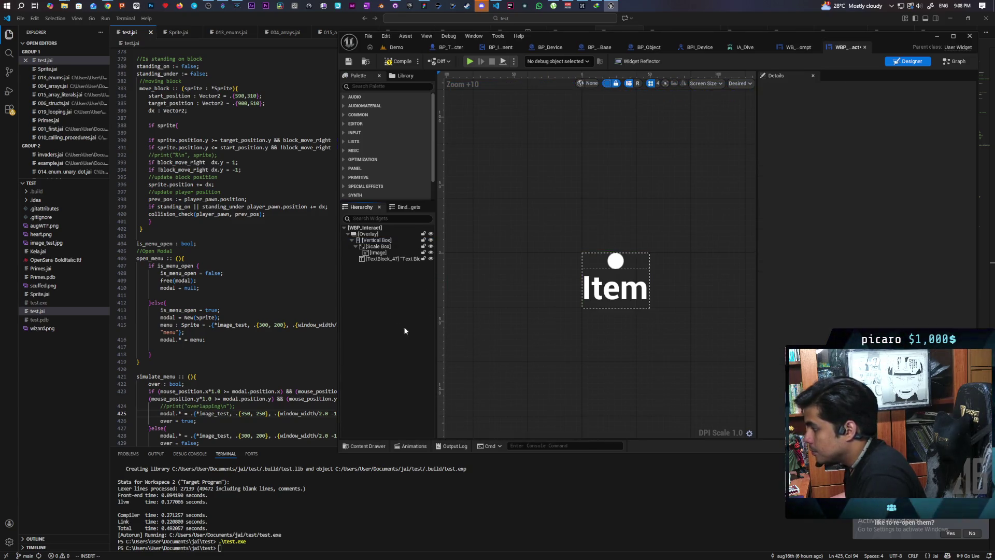
left_click(412, 446)
left_click(371, 348)
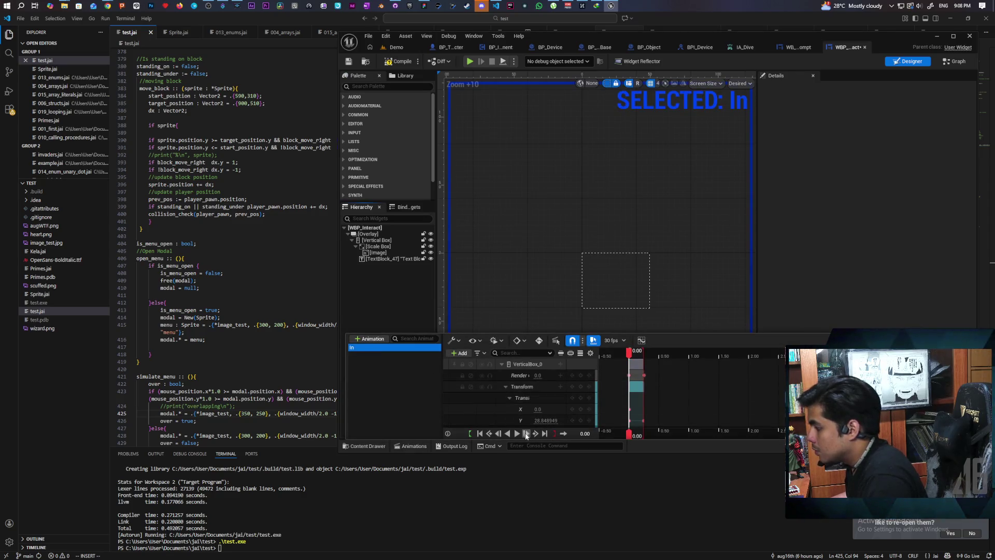
left_click(545, 420)
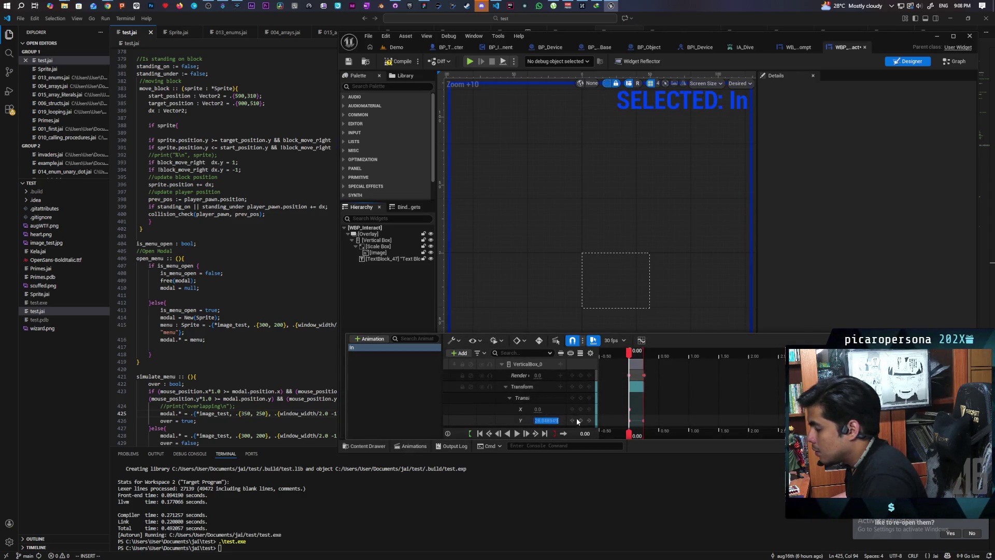
left_click(397, 288)
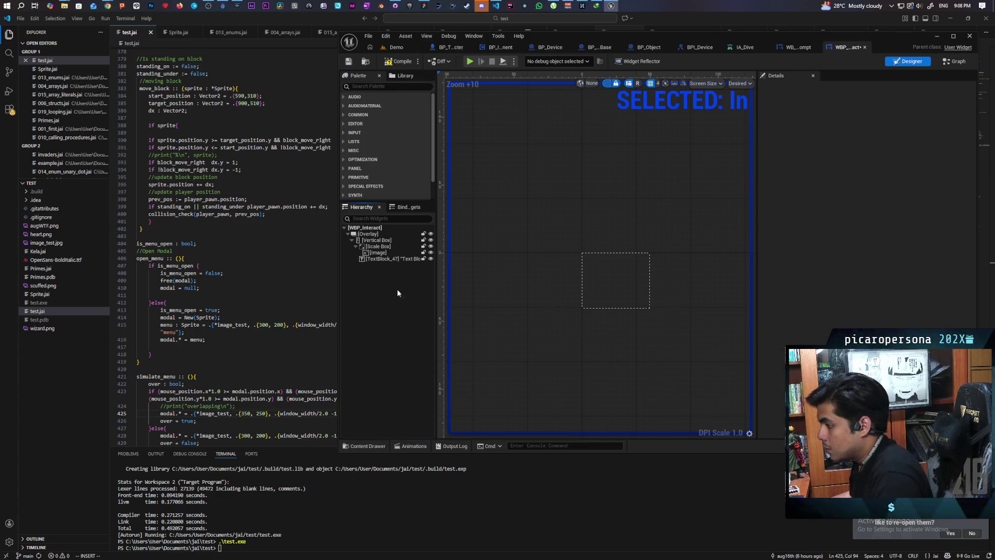
Offset the Vertical Box's render transform down about 28.85 and compile WBP_Interact.
left_click(369, 233)
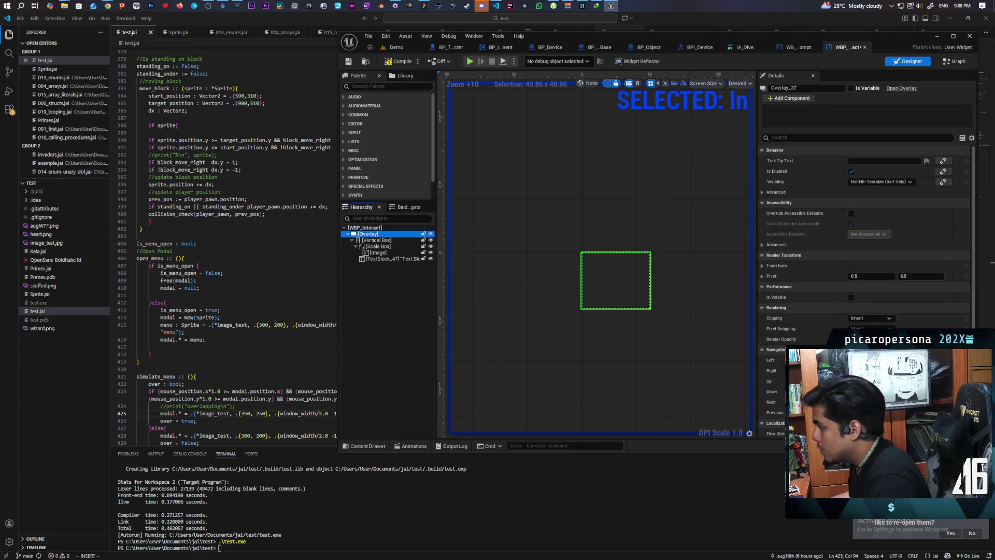
left_click(409, 380)
left_click(368, 447)
left_click(411, 446)
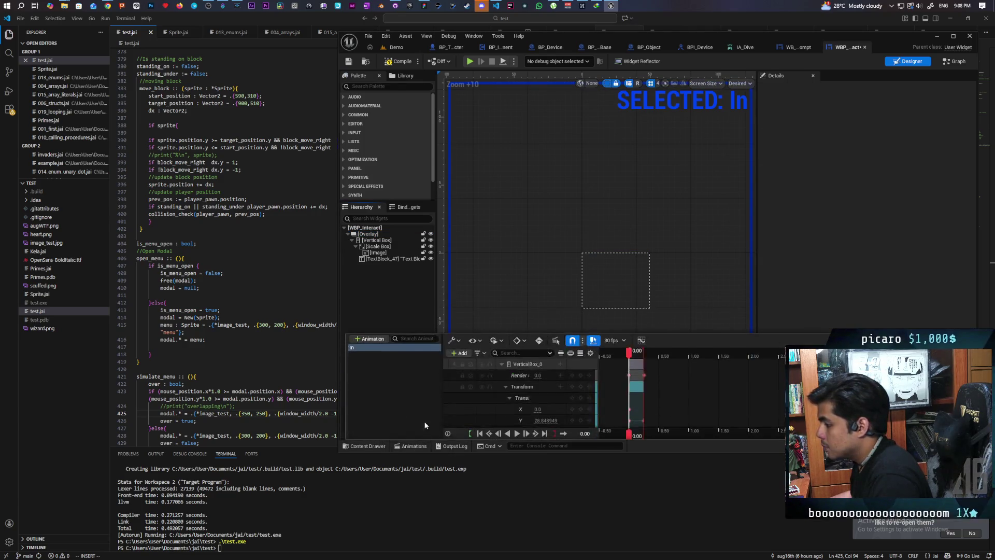
left_click(414, 265)
left_click(616, 261)
left_click(369, 234)
left_click(374, 240)
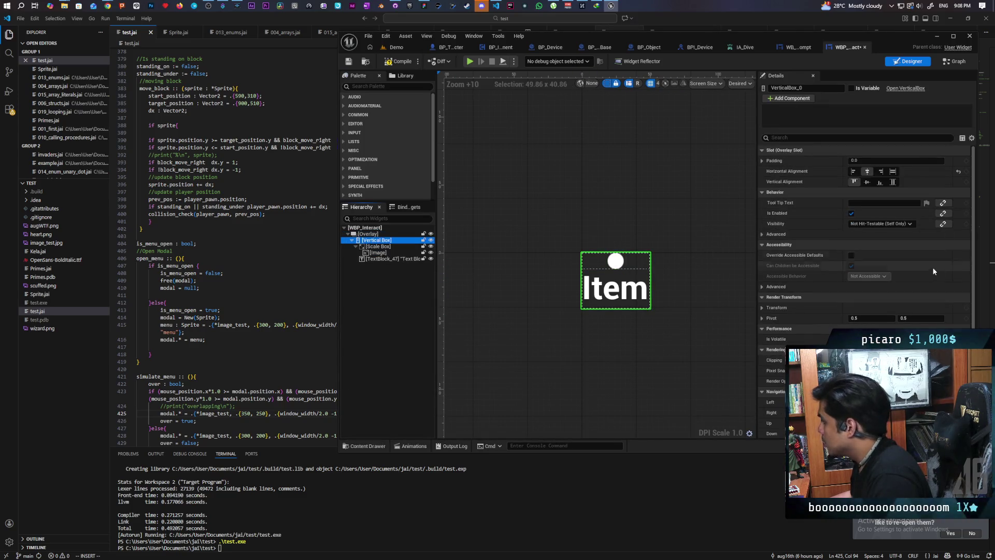
scroll(976, 240, "down", 3)
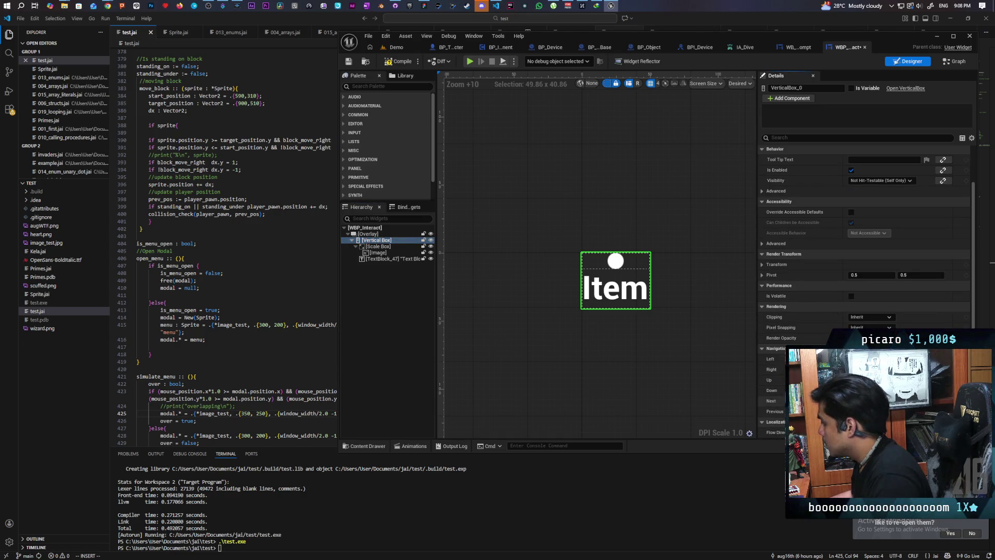
left_click(760, 264)
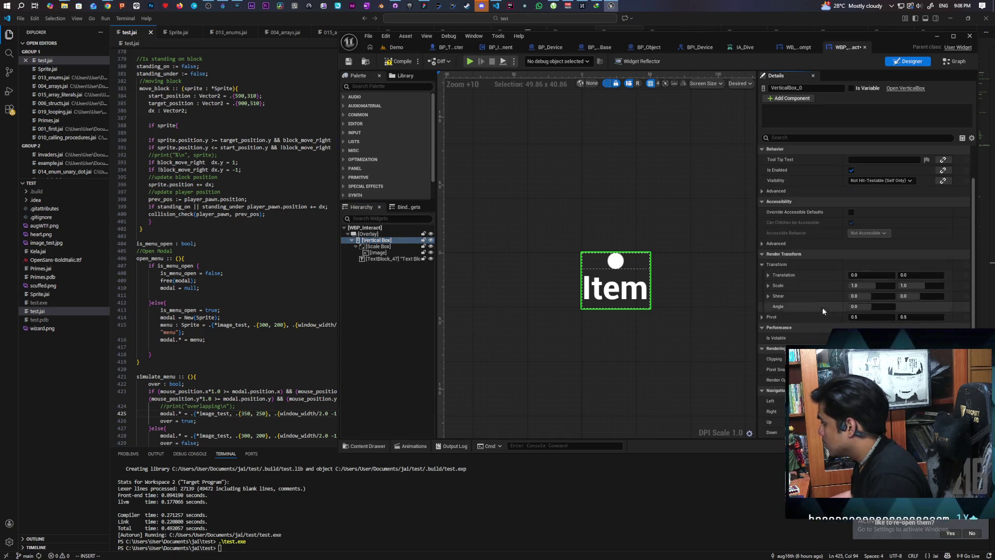
left_click_drag(912, 275, 927, 275)
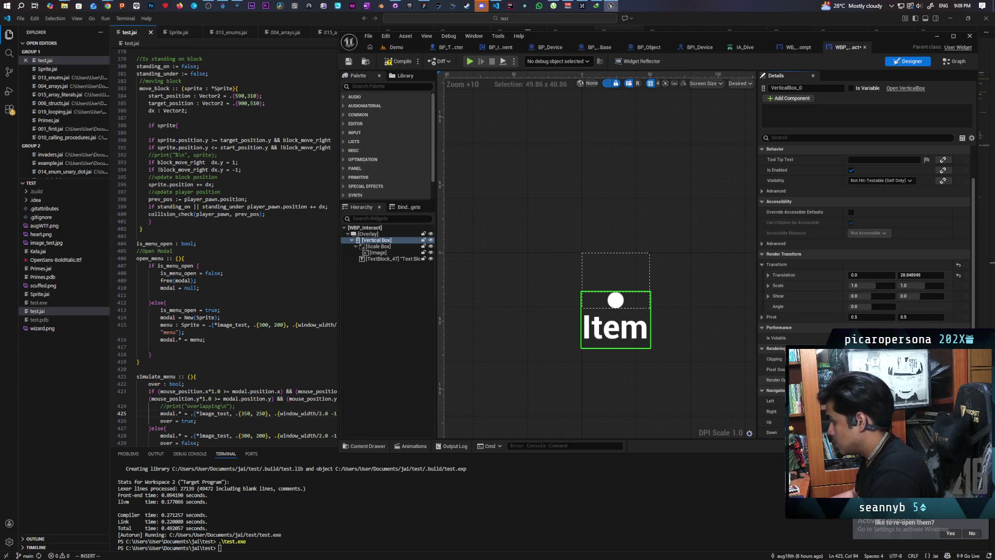
left_click(397, 61)
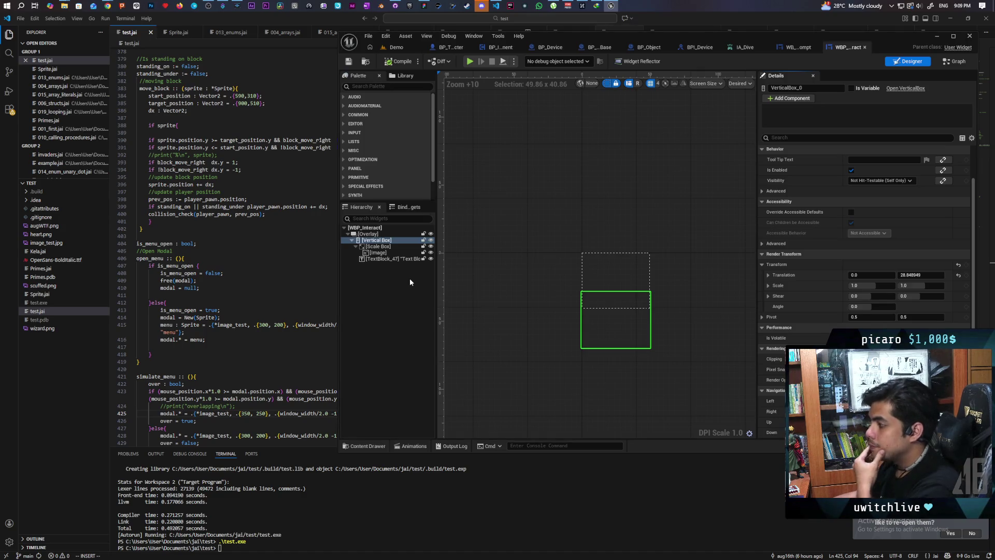
Delete VerticalBox_0's Render Opacity track from the In animation.
left_click(378, 445)
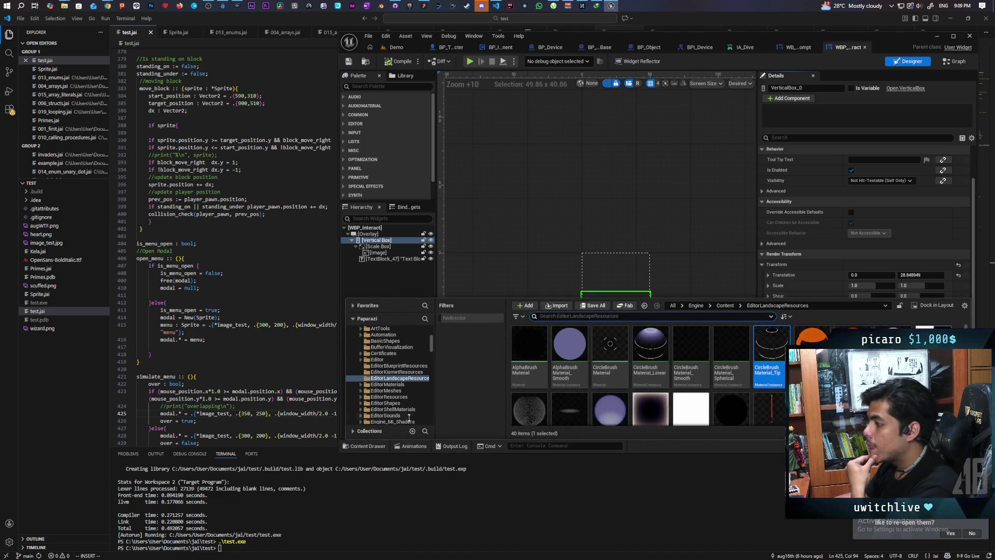
left_click(394, 277)
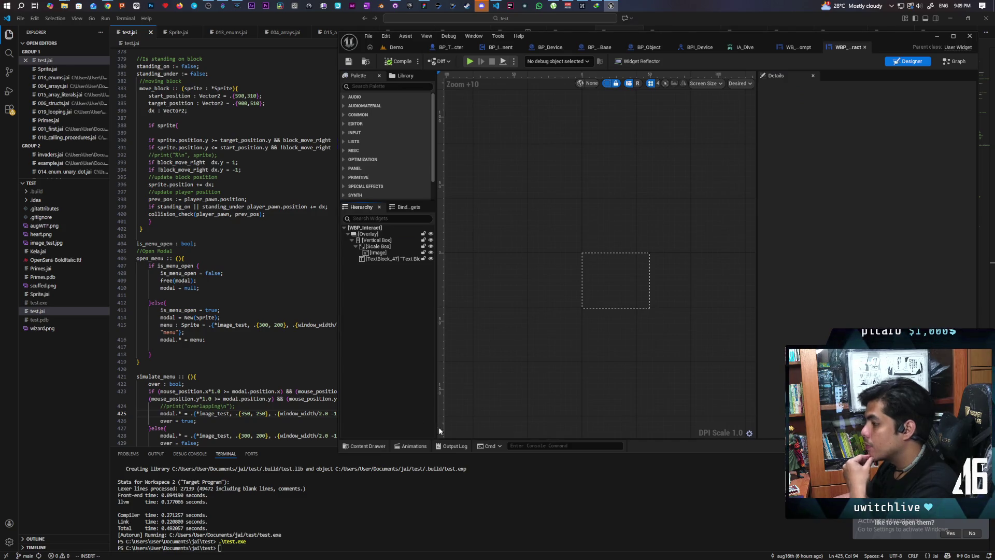
left_click(411, 446)
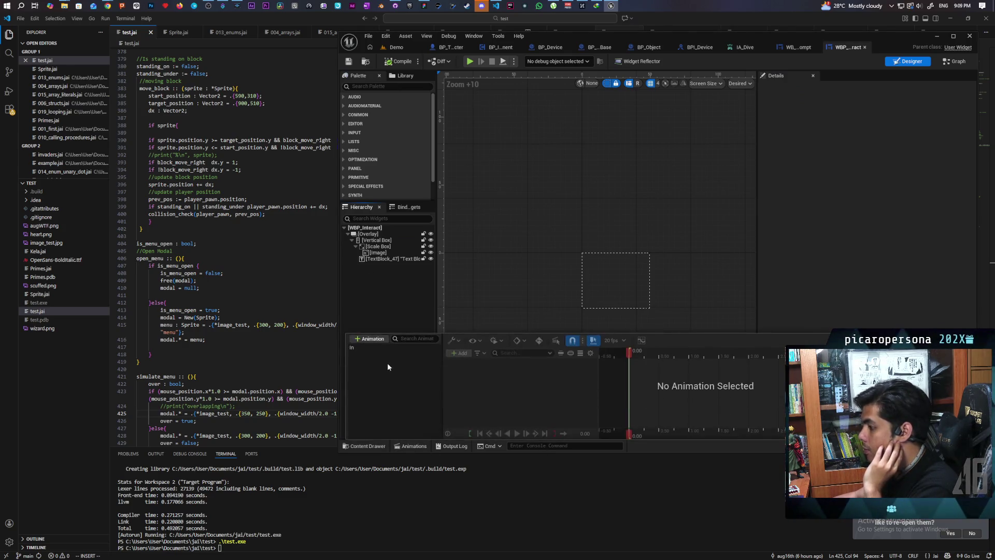
left_click(359, 348)
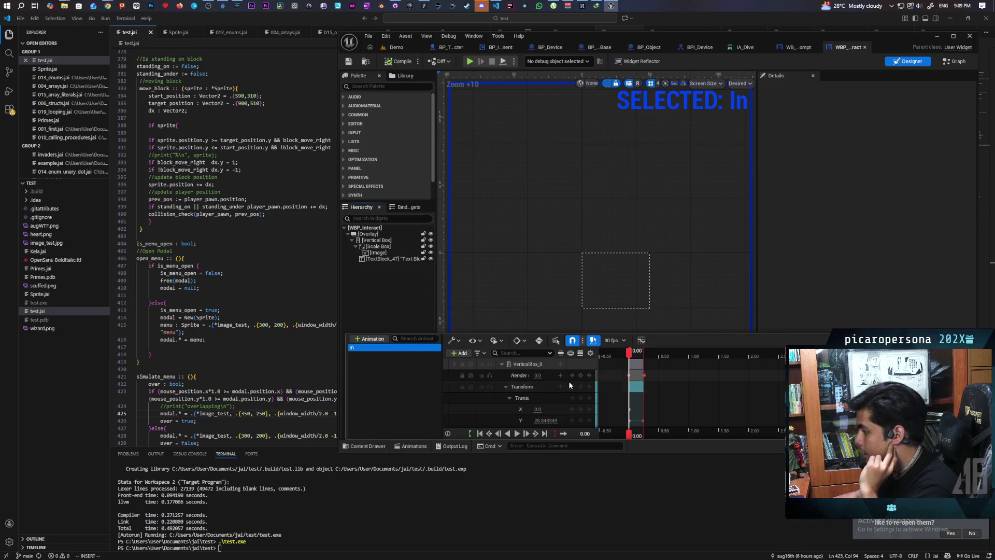
left_click(521, 377)
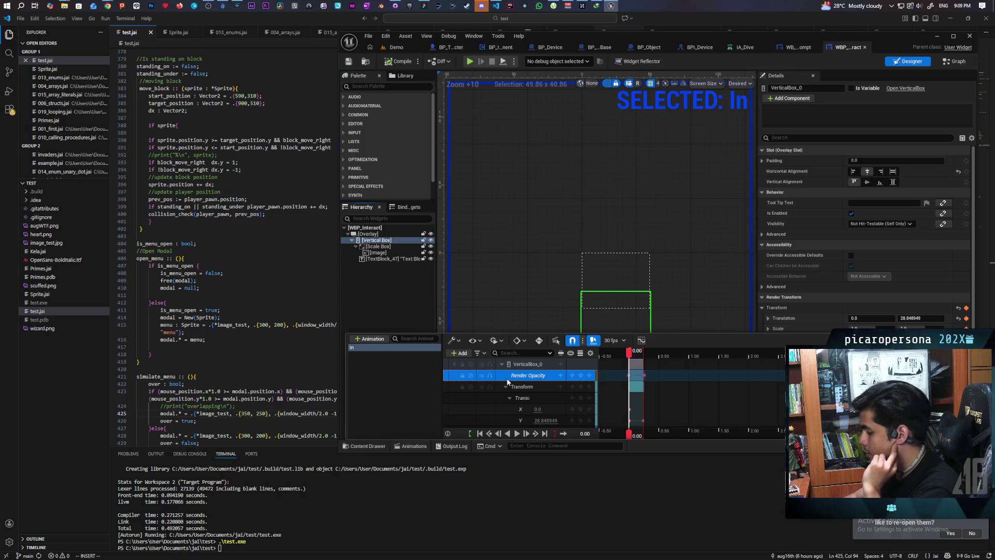
key("Delete")
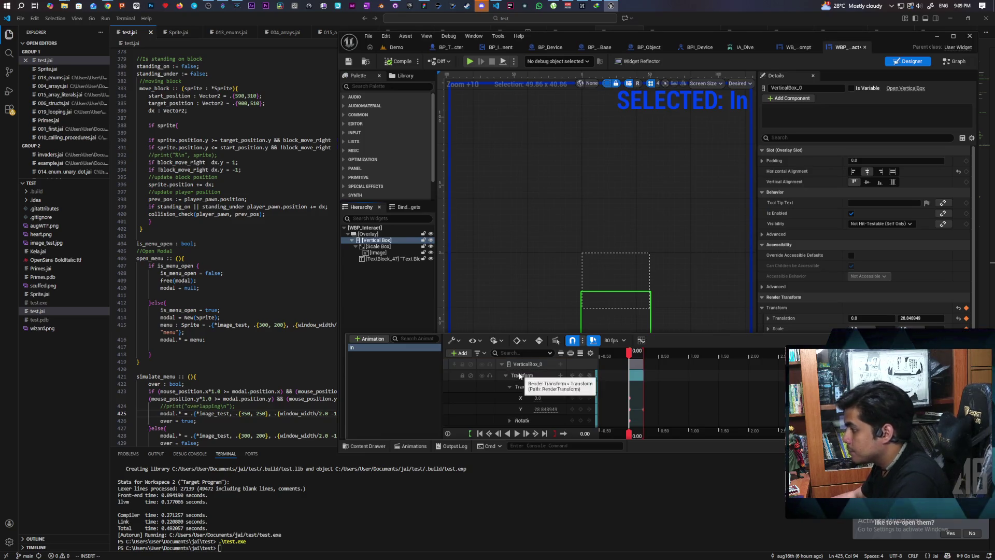
left_click(401, 272)
left_click(393, 258)
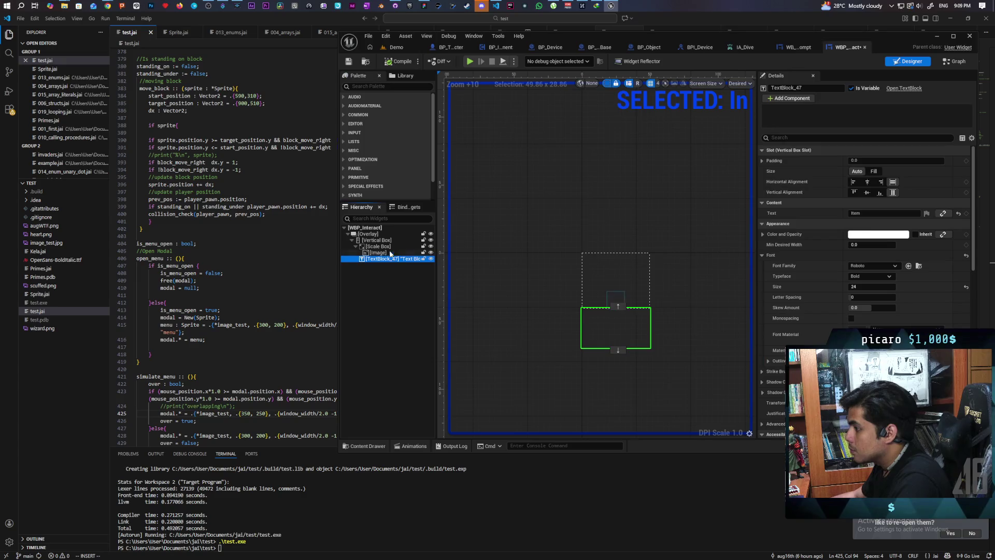
Add the Item text block (TextBlock_47) to the In animation with a Render Opacity track.
left_click(383, 240)
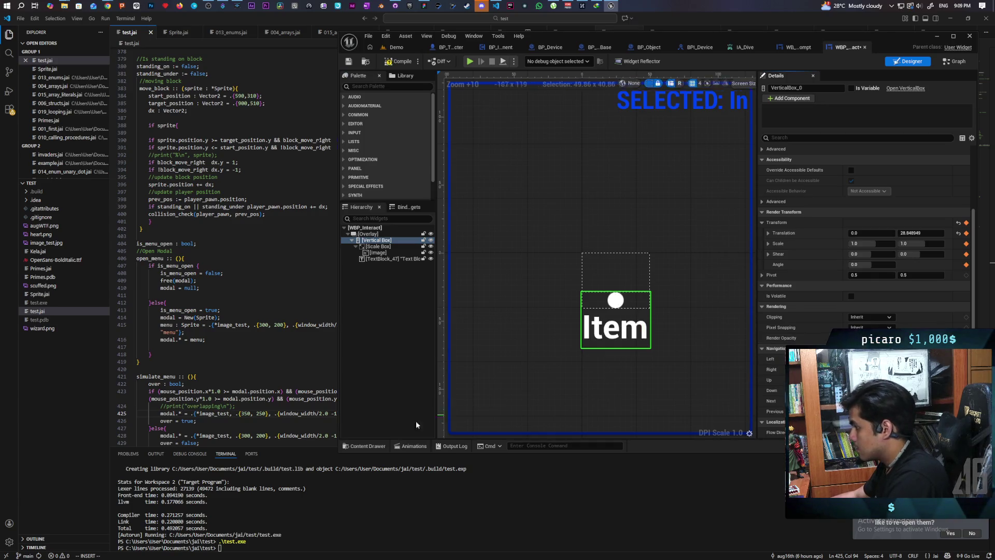
left_click(367, 446)
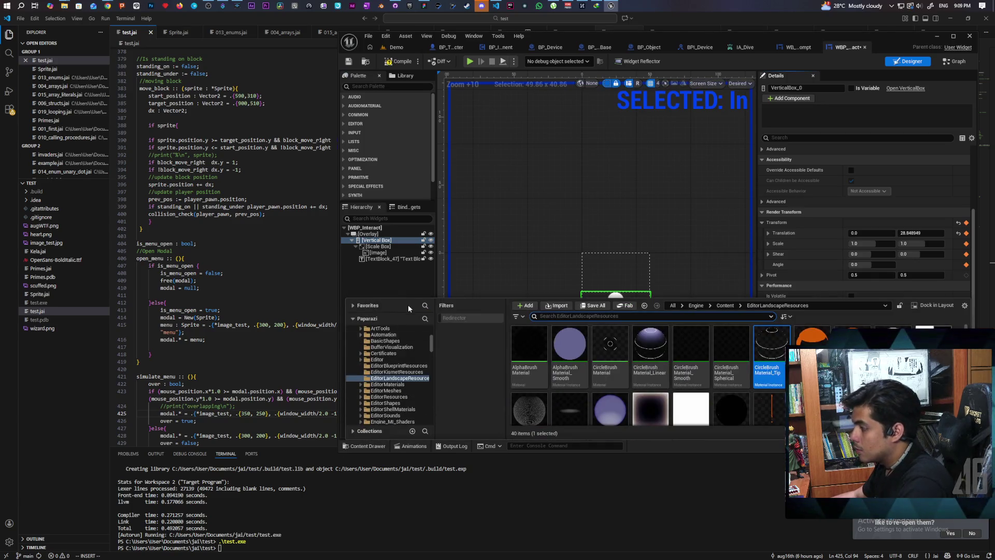
left_click(386, 258)
key("ctrl+space")
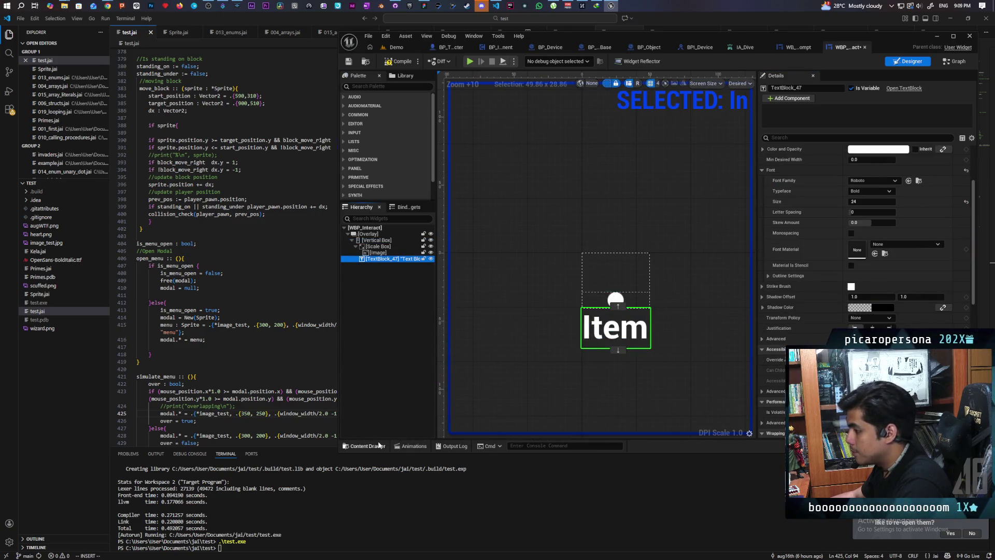
left_click(411, 445)
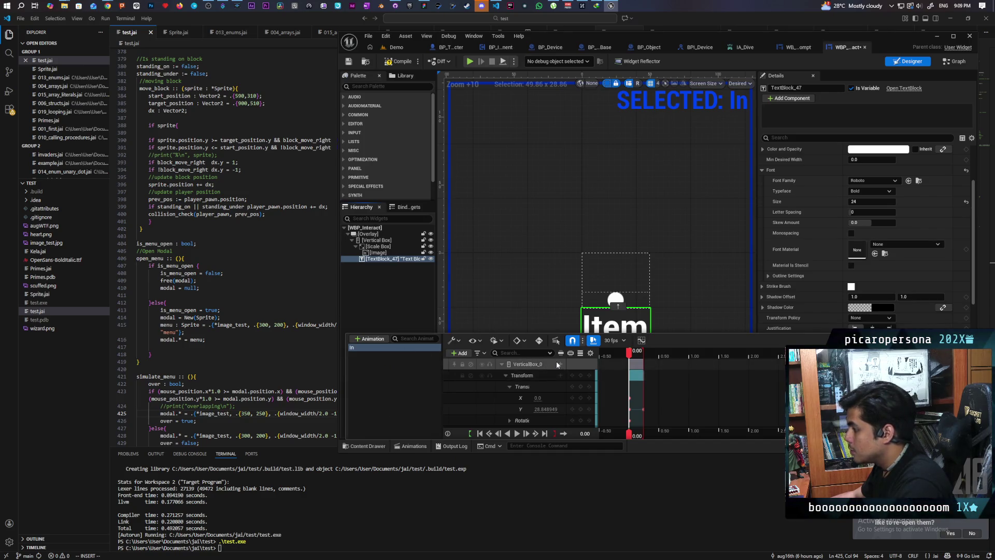
left_click(460, 353)
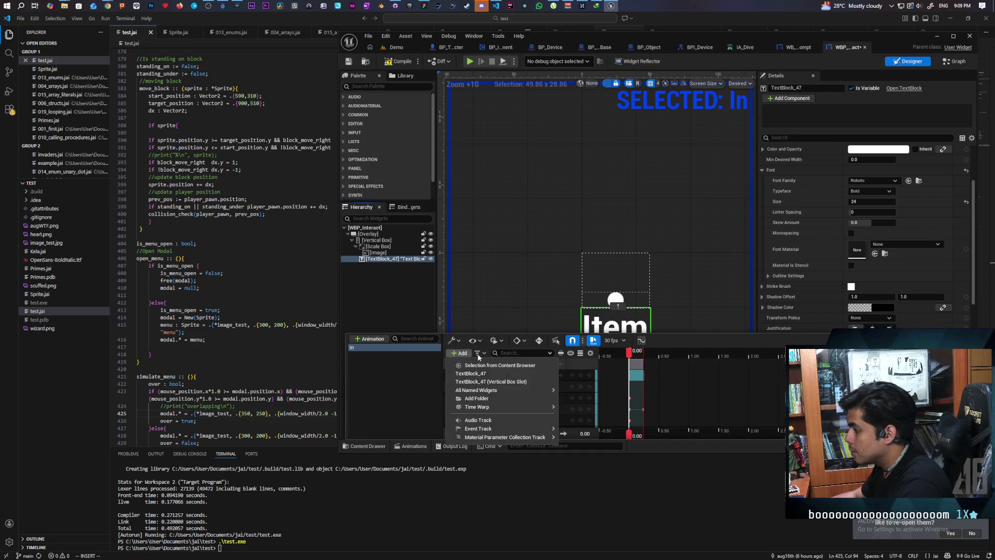
left_click(518, 378)
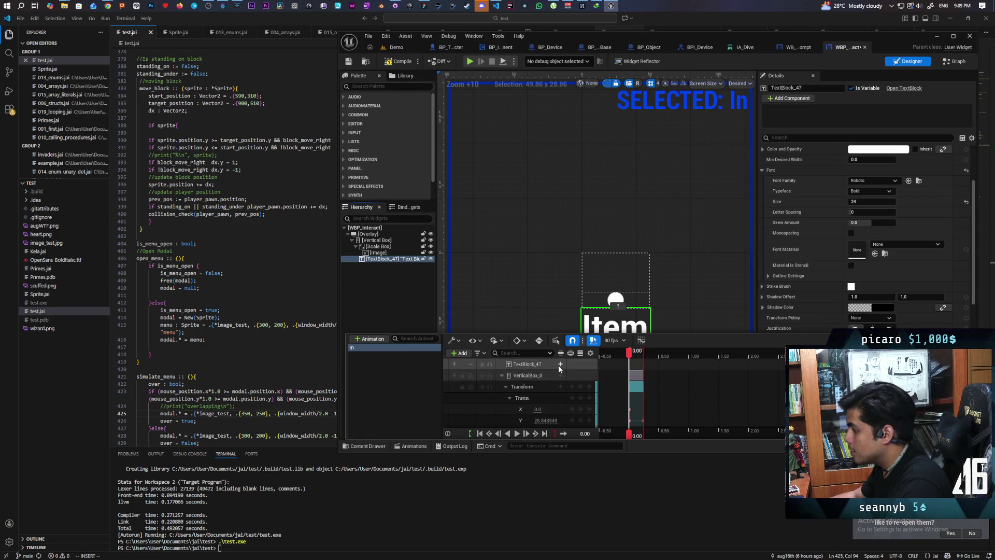
left_click(560, 365)
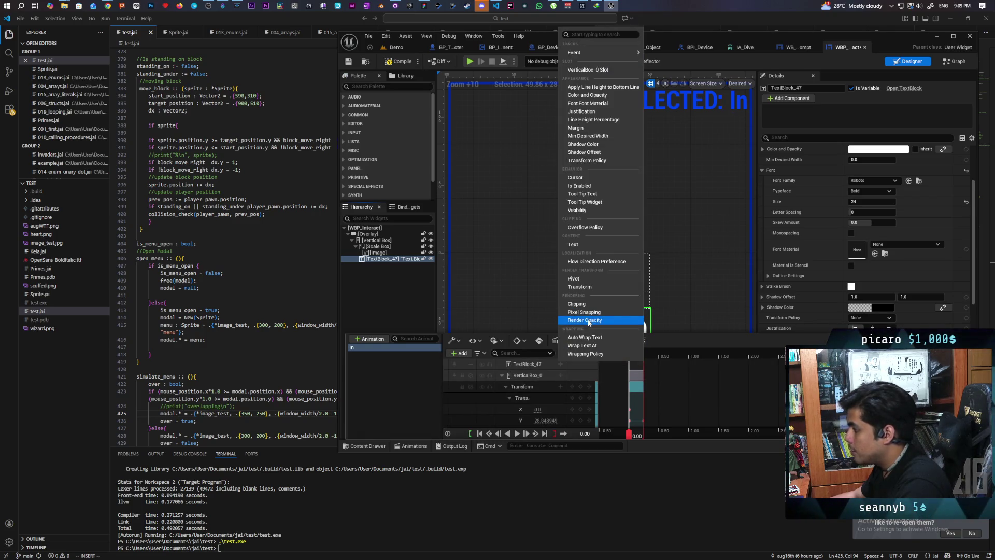
left_click(588, 321)
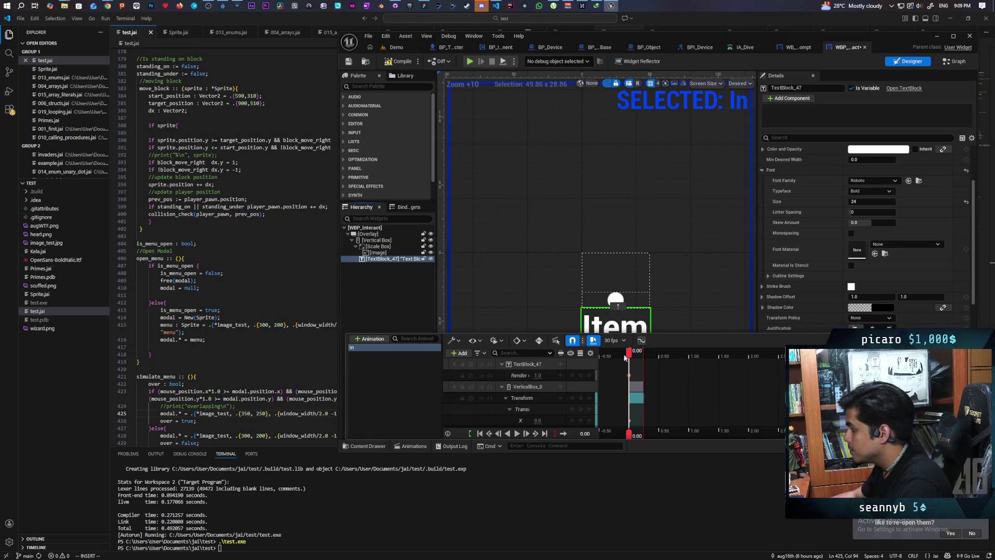
Key the text's opacity at 0.0 at the start so it fades to 1.0 by 0.25 s.
left_click(545, 434)
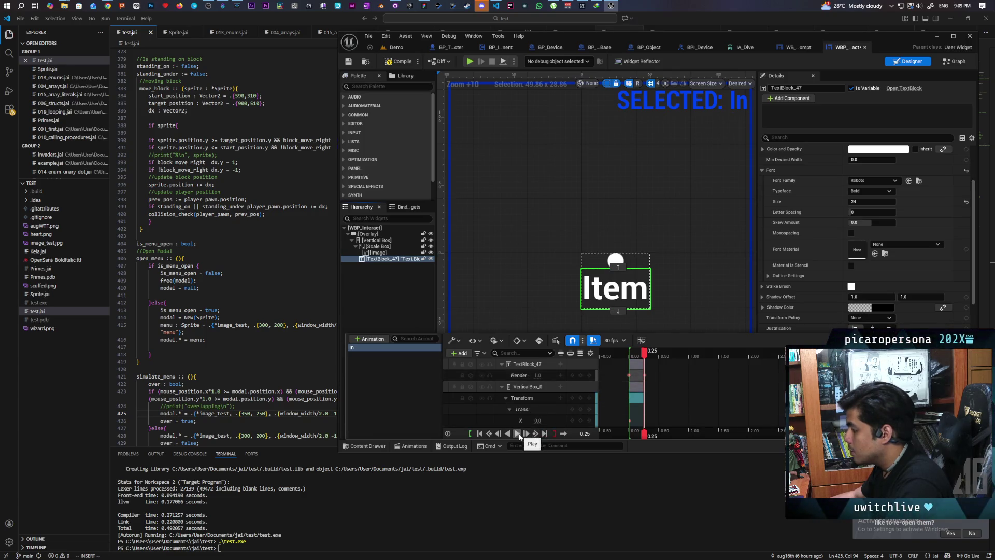
left_click(487, 433)
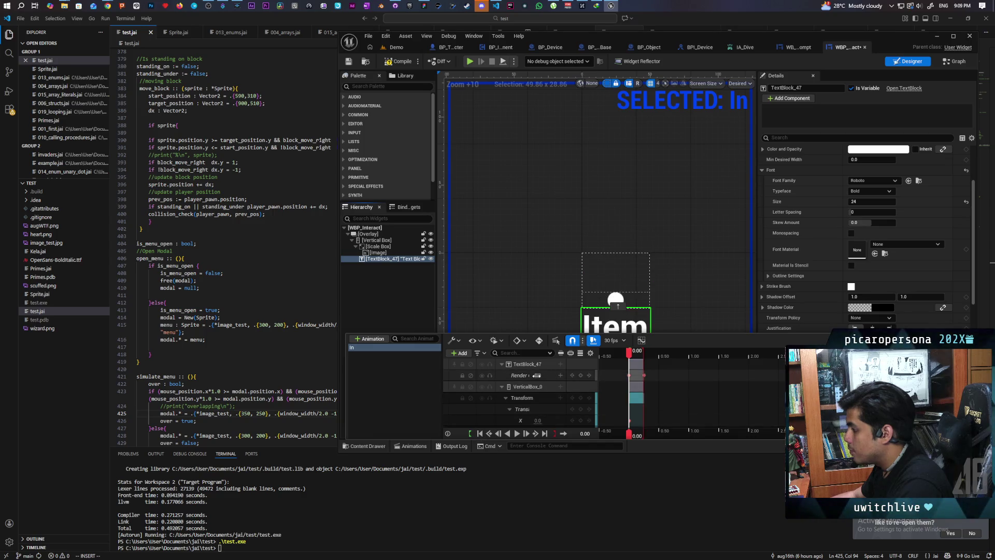
type("0")
key("Return")
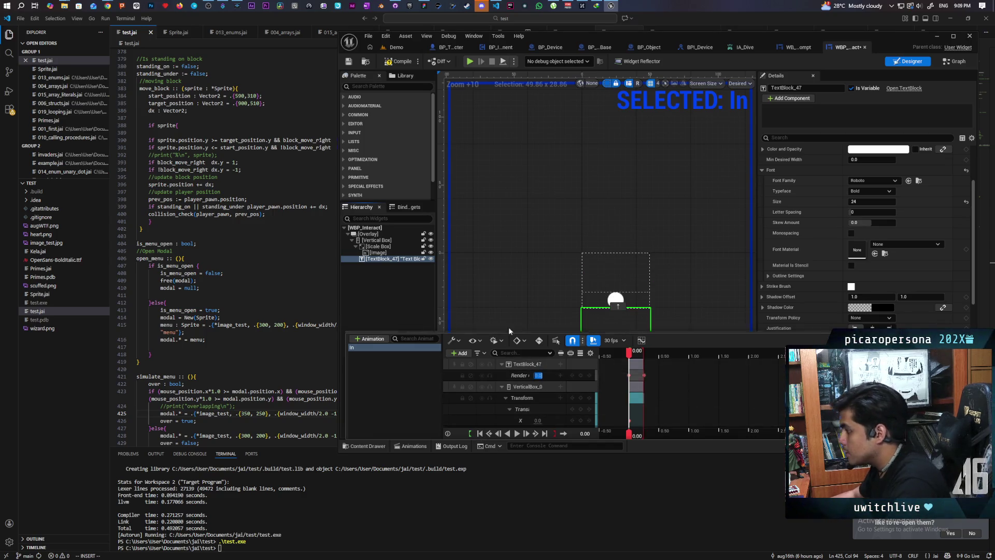
Preview the Item text fading in forward and in reverse, then glance at the Demo level.
left_click(365, 445)
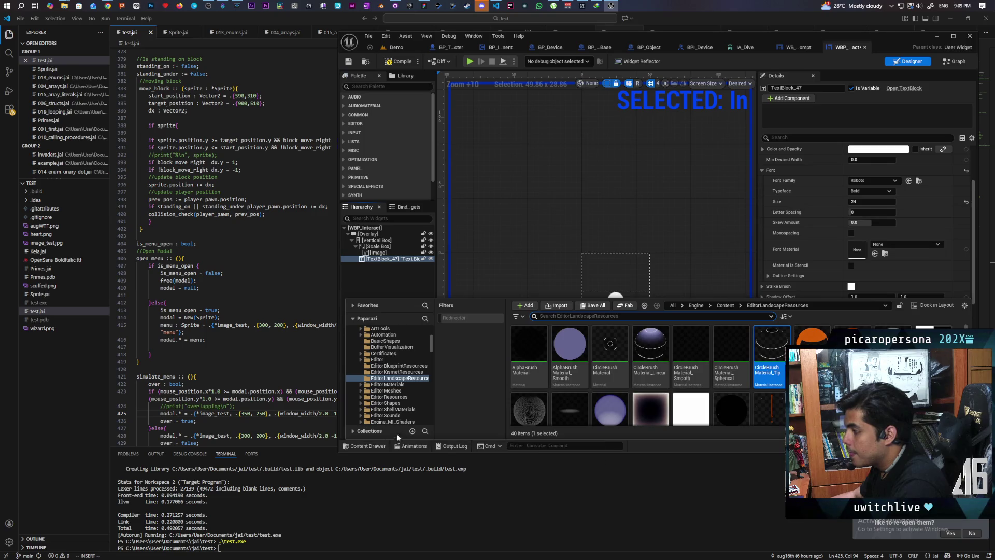
left_click(365, 445)
left_click(414, 446)
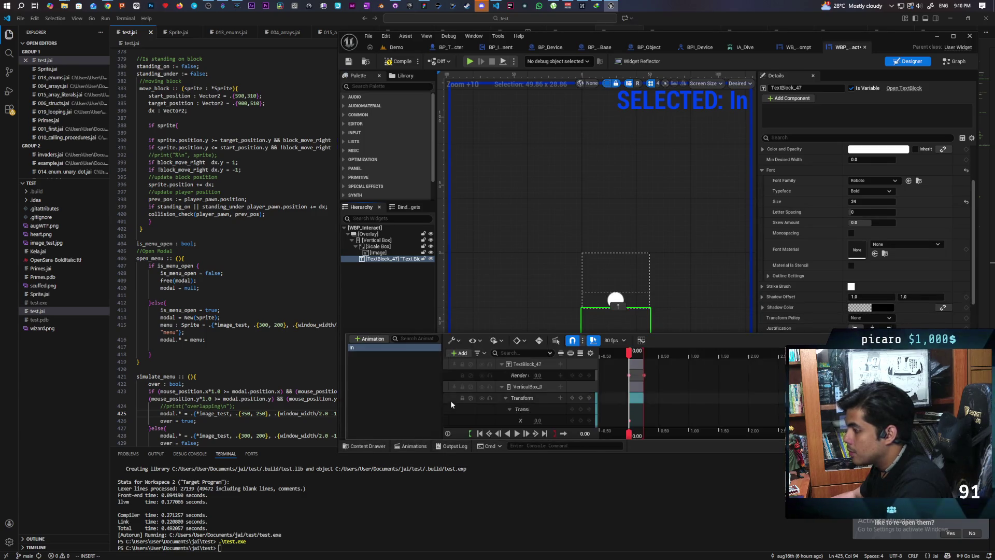
left_click(517, 433)
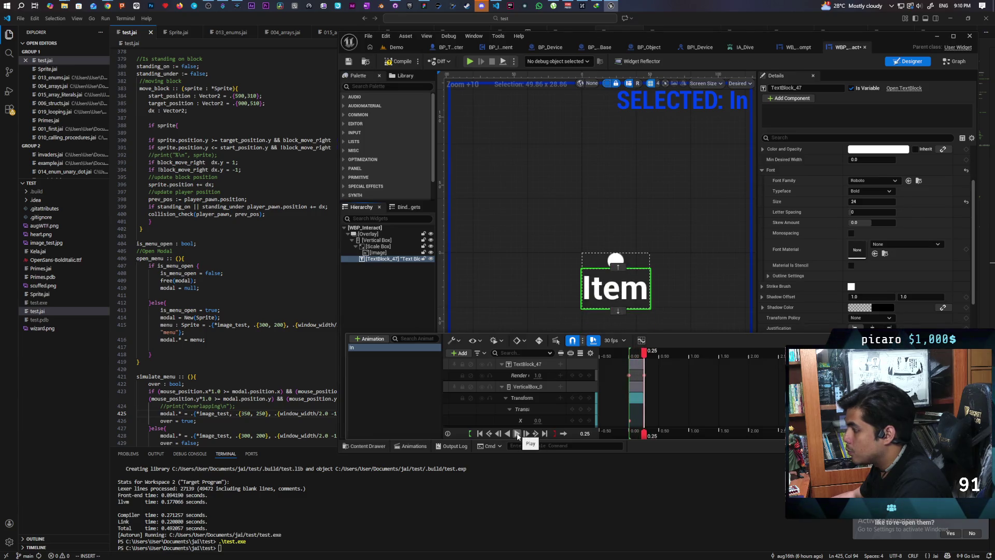
left_click(517, 434)
left_click(517, 434)
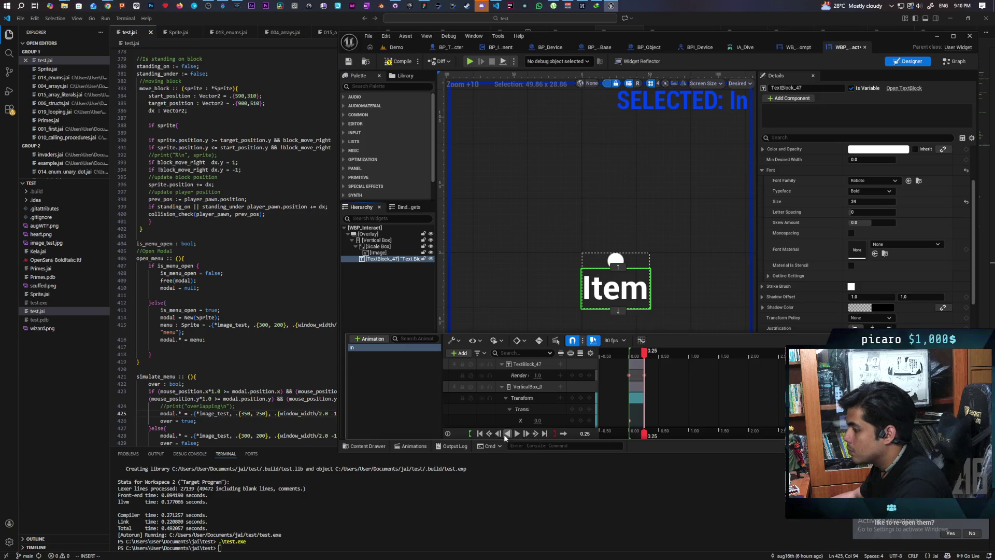
left_click(506, 434)
left_click(516, 434)
left_click(510, 435)
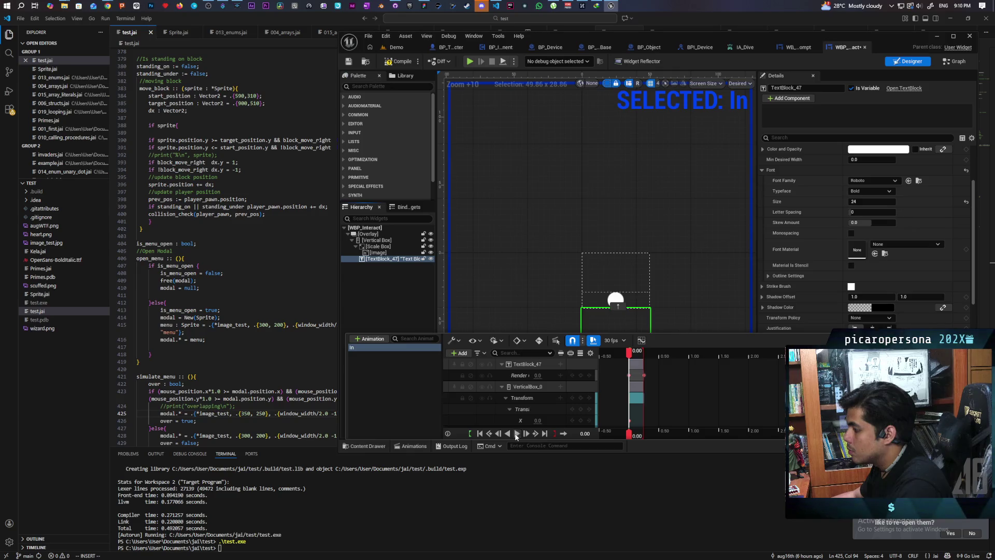
left_click(516, 434)
left_click(511, 435)
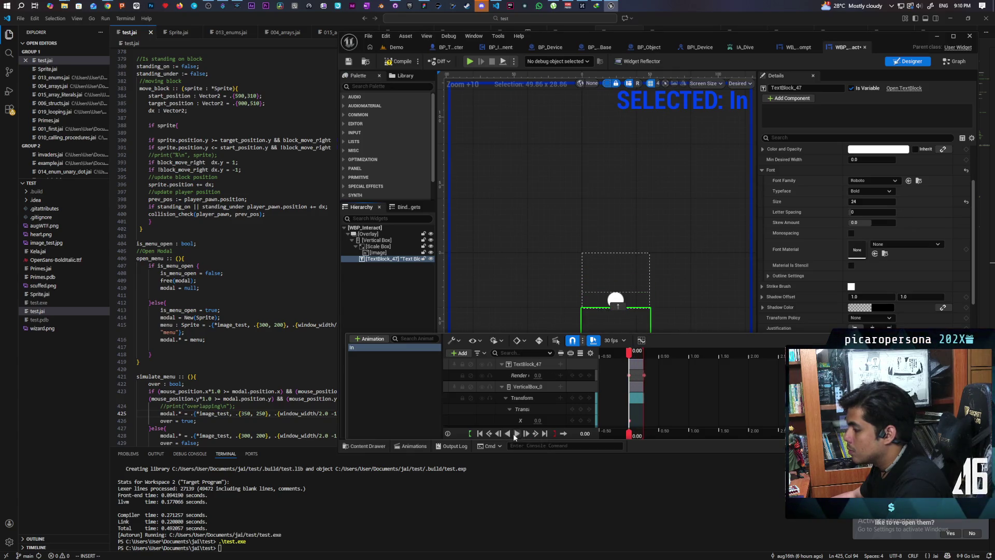
left_click(515, 434)
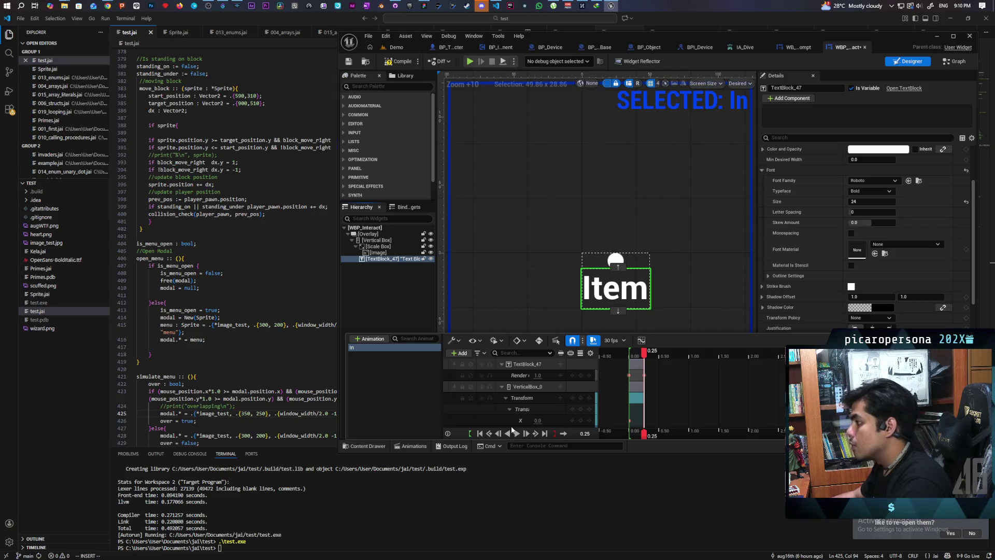
left_click(403, 52)
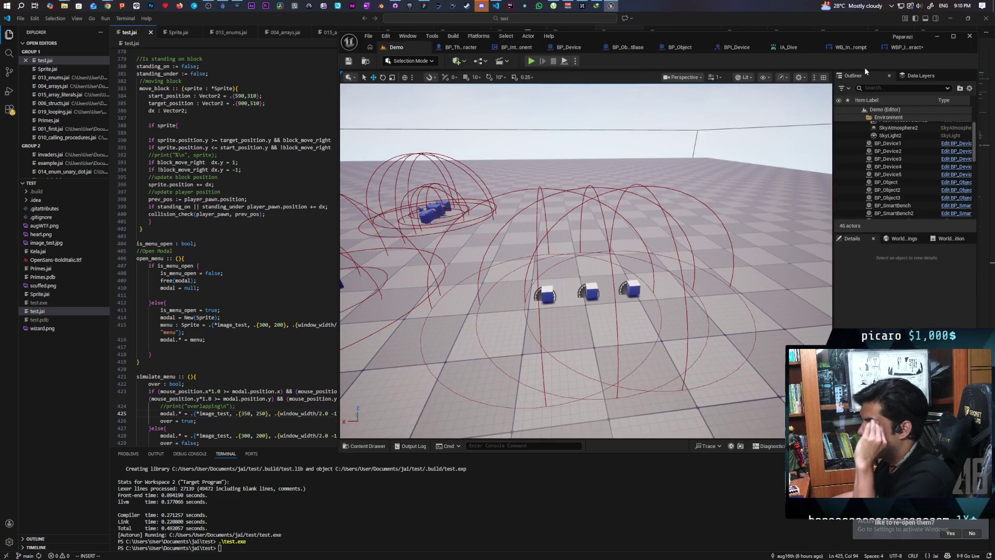
left_click(901, 47)
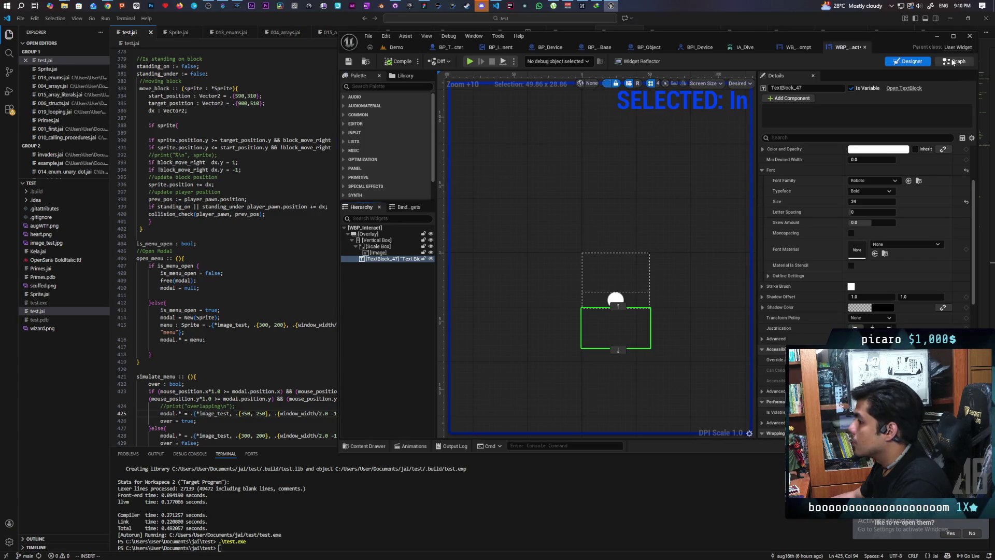
In the event graph, add a custom event Show wired into a Branch node.
left_click(952, 62)
scroll(642, 217, "up", 3)
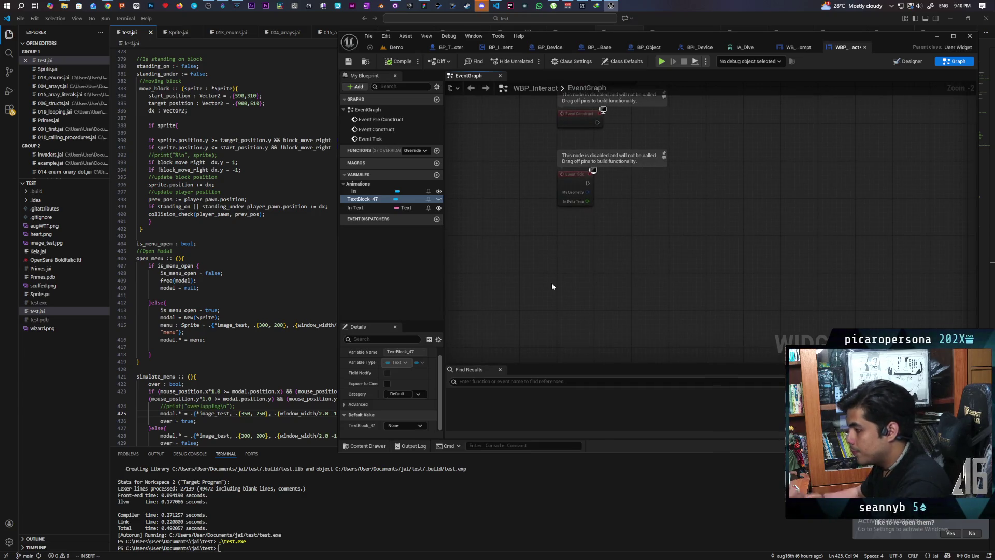
left_click(567, 253)
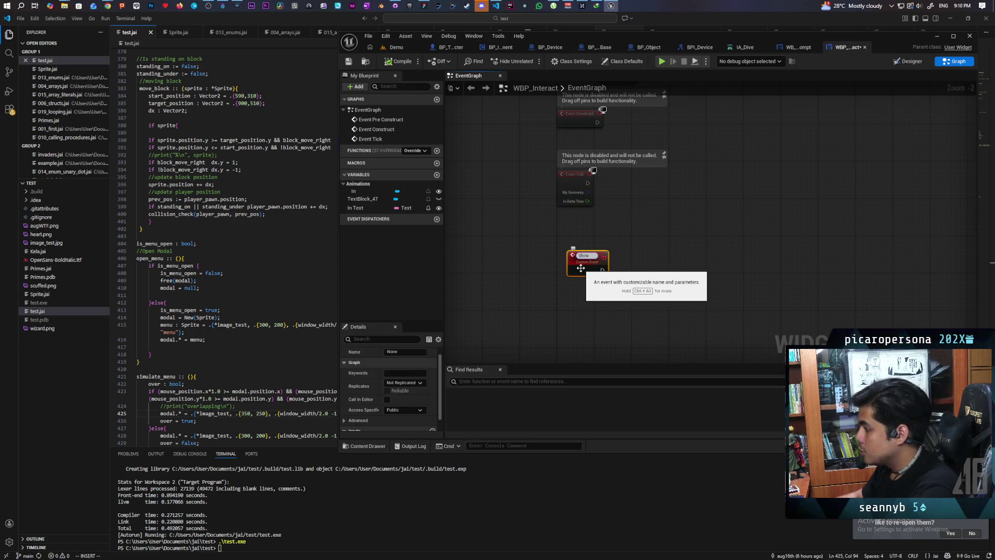
key("Return")
scroll(643, 295, "up", 2)
left_click(624, 247)
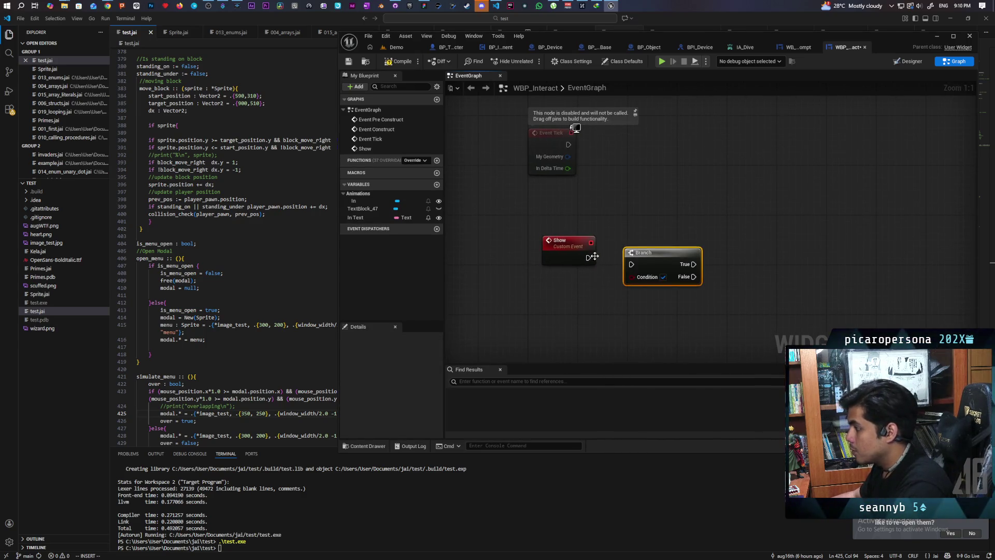
mouse_move(631, 261)
left_mouse_down()
mouse_move(561, 281)
mouse_move(576, 265)
left_mouse_up()
key("q")
left_click(622, 279)
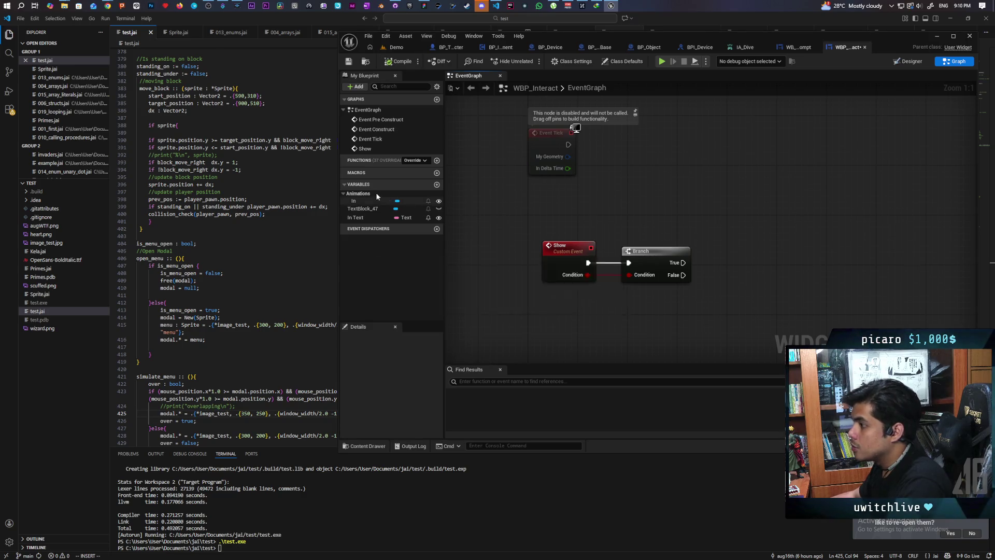
Bring in the In animation and wire Branch True to a Play Animation Forward node.
left_click(345, 197)
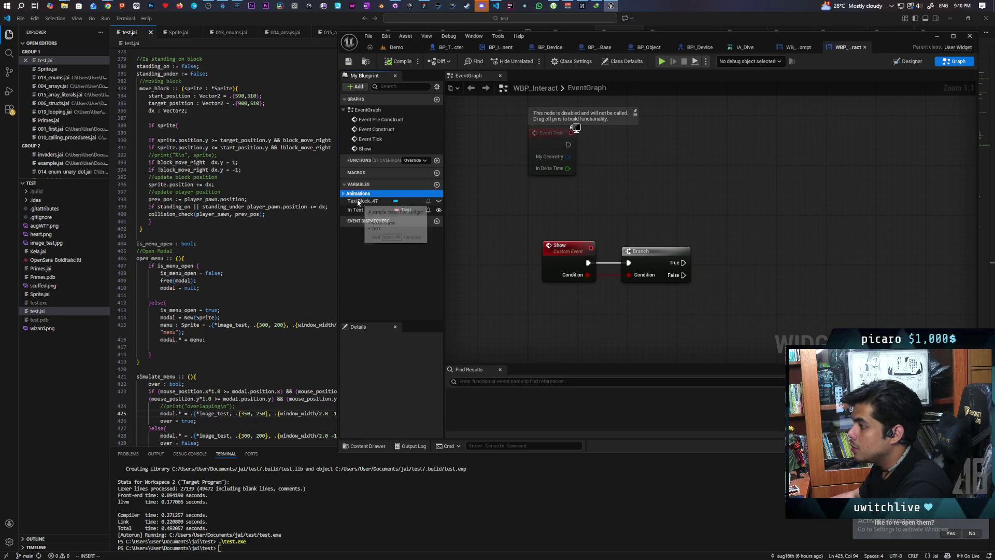
mouse_move(352, 201)
left_mouse_down()
mouse_move(705, 223)
mouse_move(751, 260)
left_mouse_up()
left_click(719, 240)
type("pl")
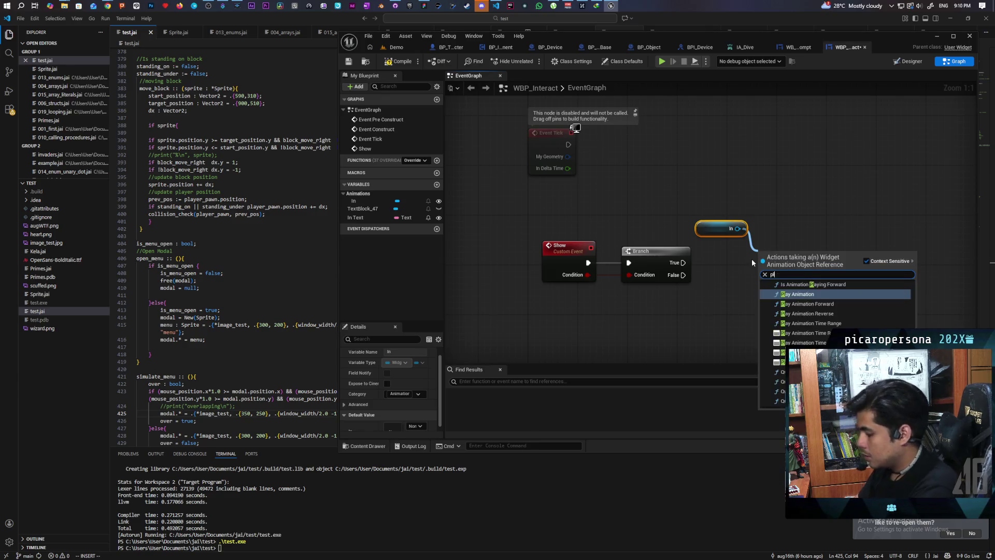
type("ay forwa")
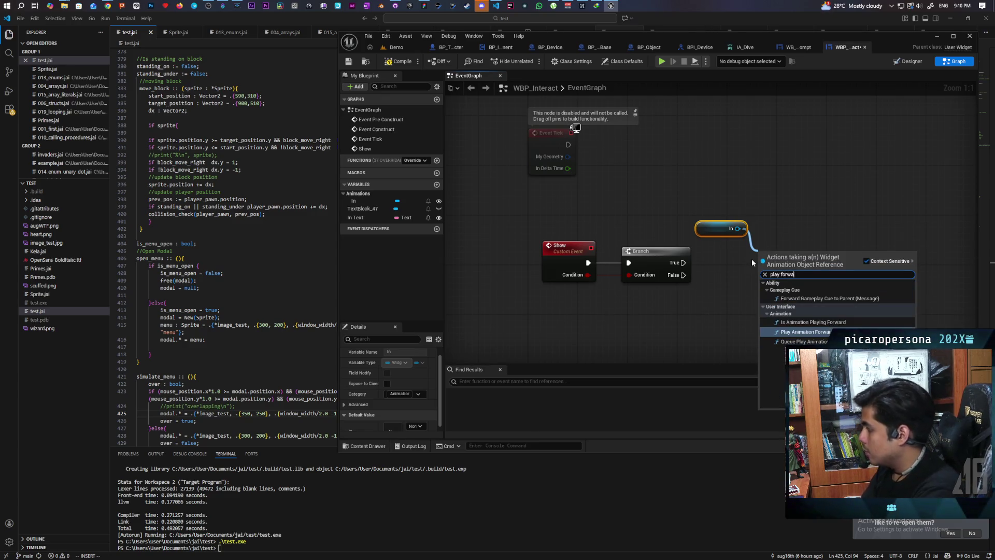
key("Return")
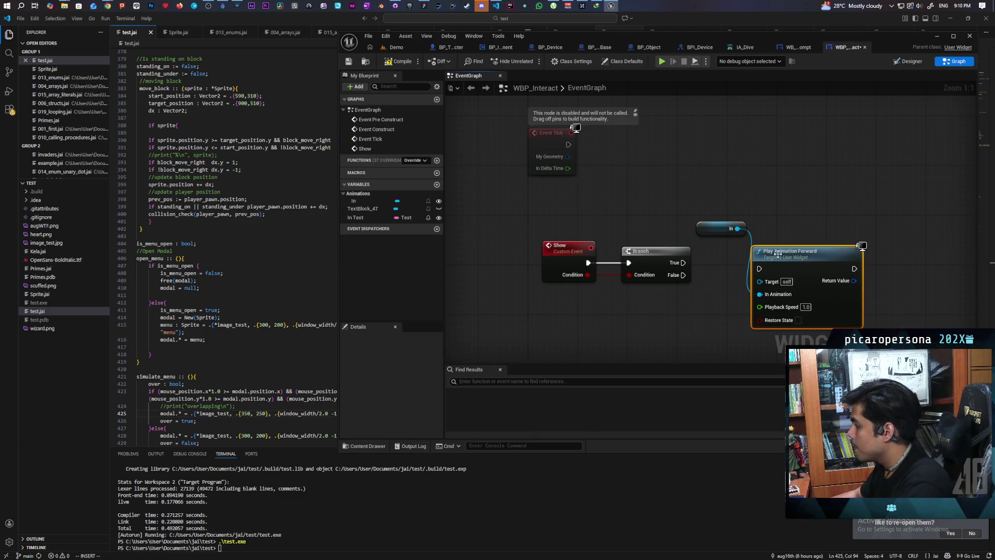
left_click_drag(777, 254, 796, 186)
left_click_drag(682, 262, 778, 200)
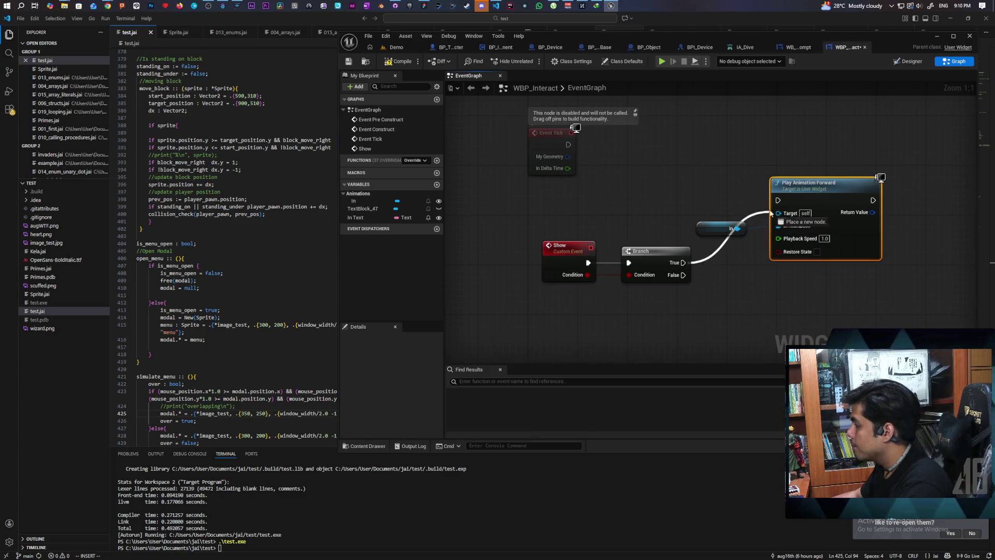
Add a Play Animation Reverse node for In on Branch False and tidy the nodes.
left_click_drag(737, 228, 750, 291)
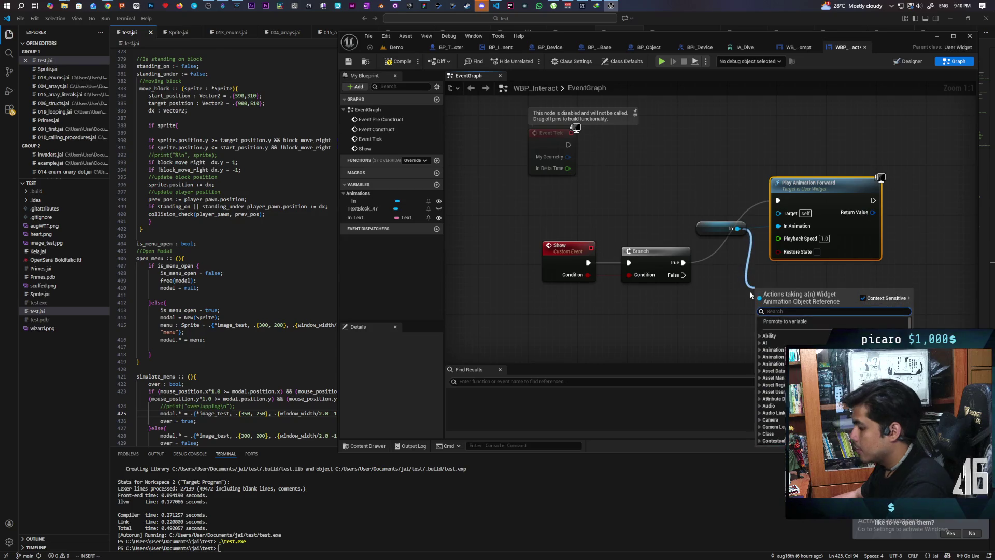
type("playrev")
key("Return")
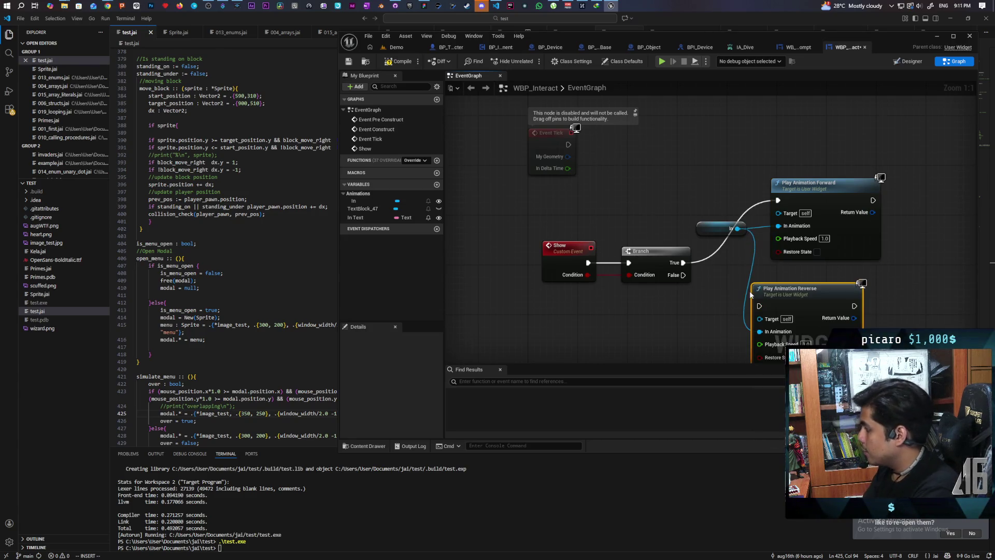
mouse_move(683, 275)
left_mouse_down()
mouse_move(760, 305)
mouse_move(733, 280)
left_mouse_up()
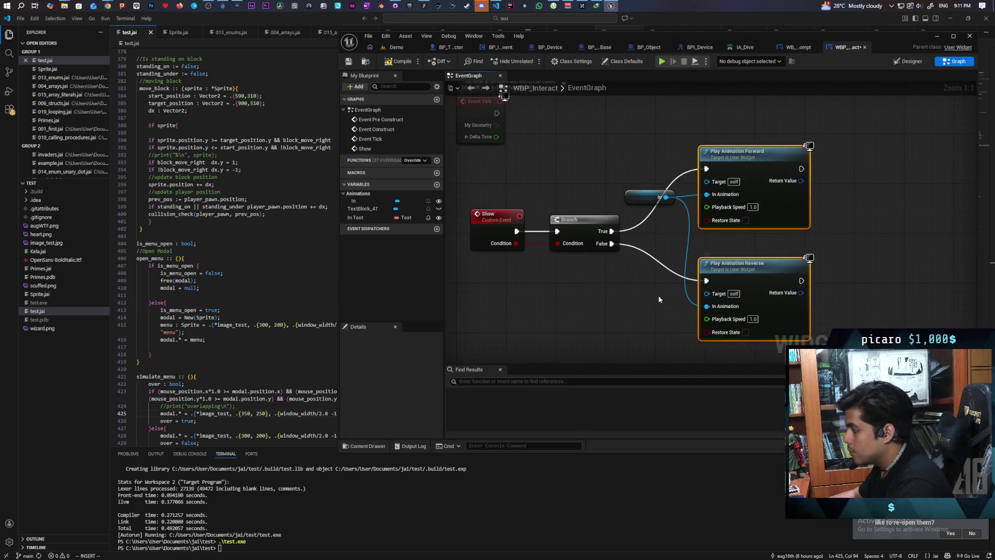
left_click(658, 294)
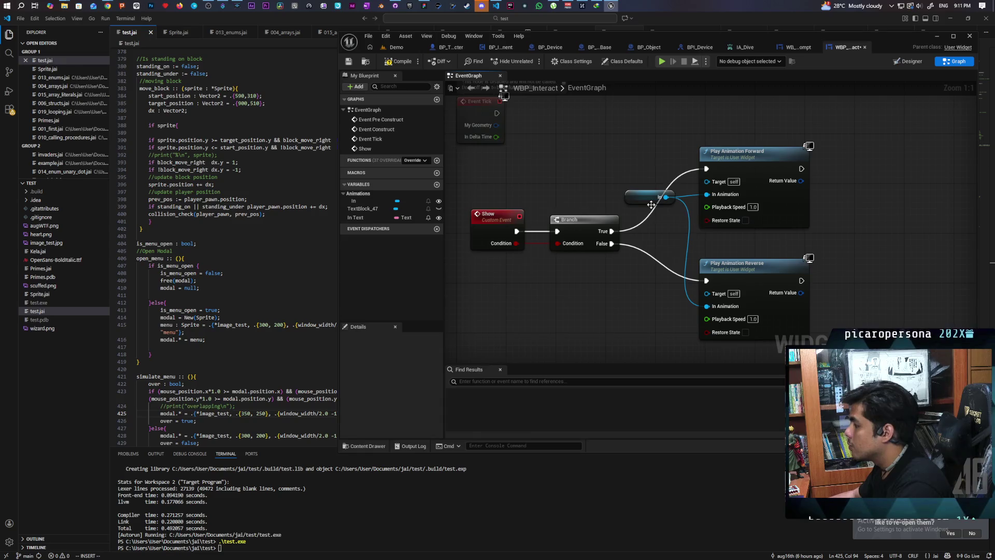
left_click_drag(646, 203, 651, 238)
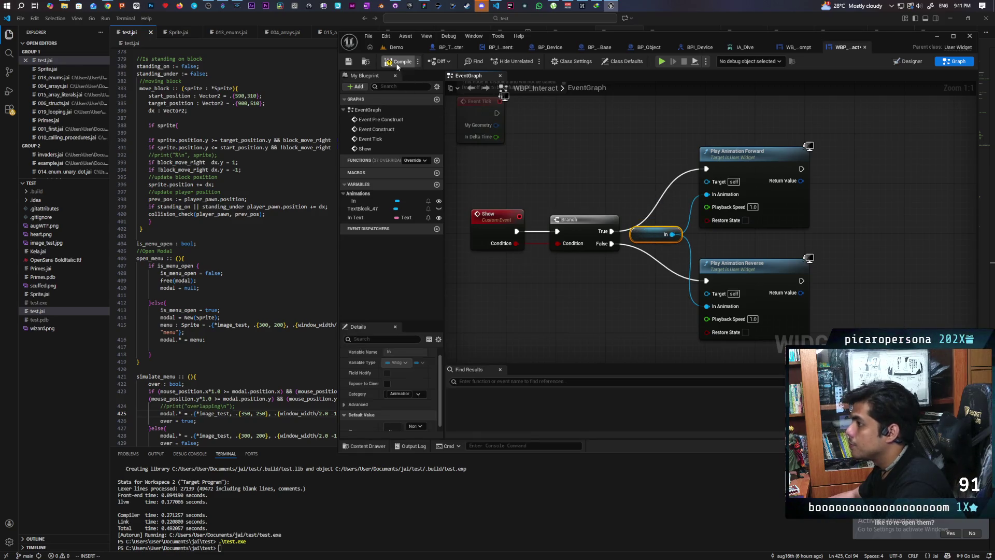
left_click(394, 47)
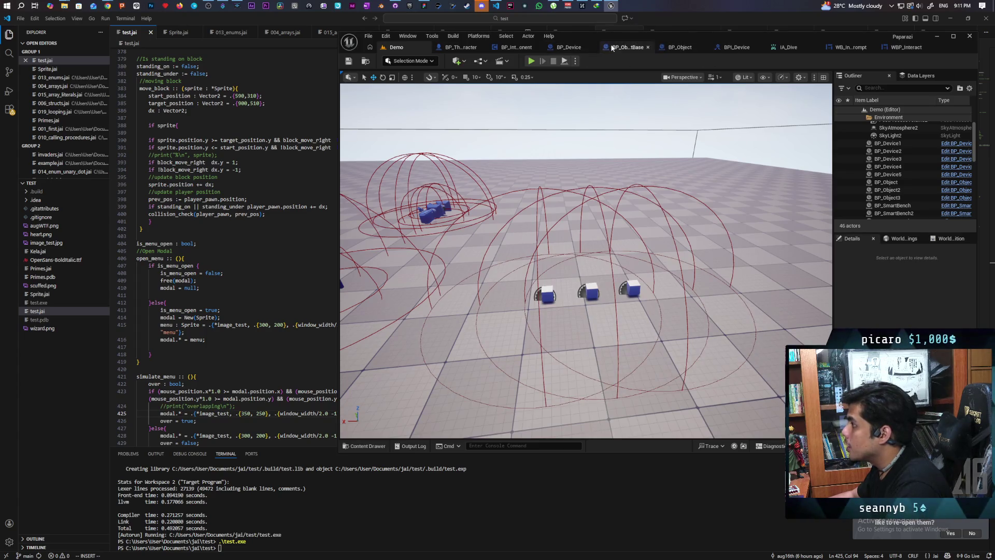
Wire Event Set Active to the Interact Widget's Show with Active? as Condition, then start multiplayer play.
left_click(627, 47)
scroll(617, 235, "up", 4)
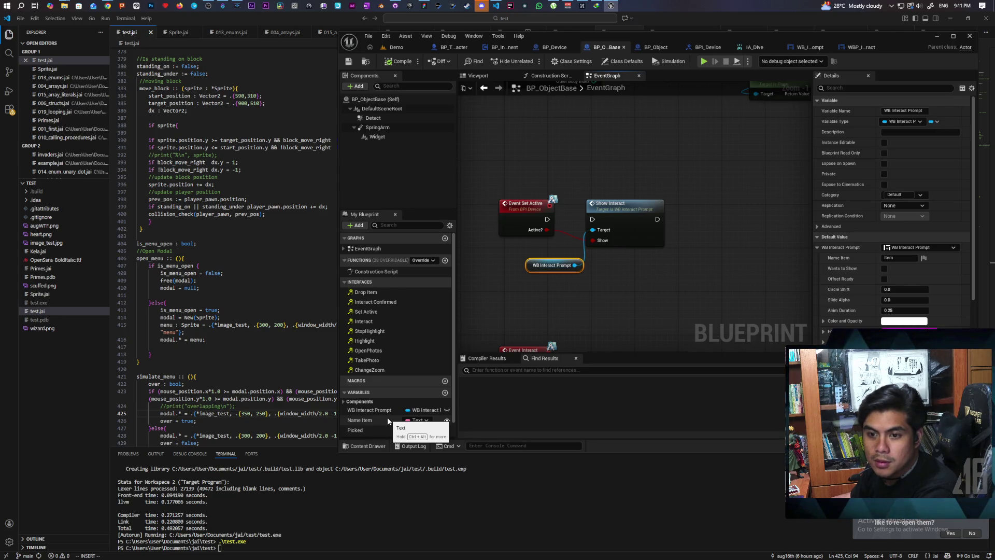
scroll(388, 420, "down", 1)
mouse_move(413, 422)
left_mouse_down()
mouse_move(533, 156)
mouse_move(583, 166)
left_mouse_up()
left_click(541, 156)
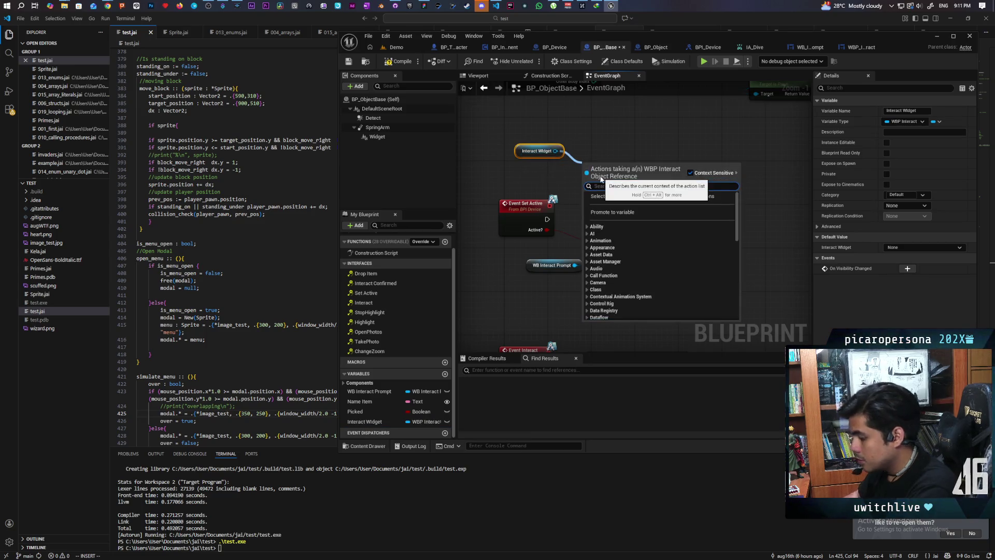
type("show")
key("Return")
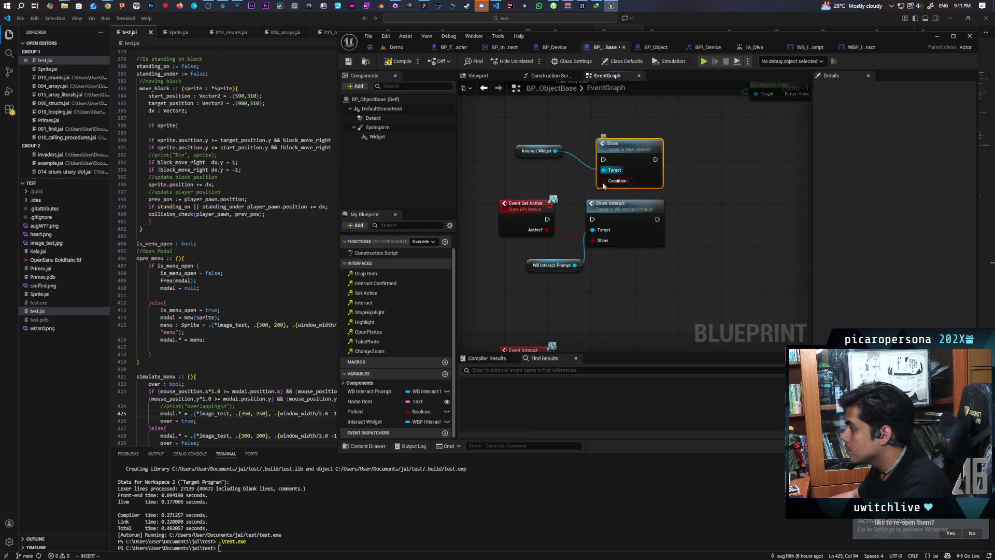
left_click_drag(547, 220, 603, 159)
mouse_move(550, 235)
left_mouse_down()
mouse_move(565, 176)
mouse_move(549, 213)
mouse_move(590, 228)
mouse_move(604, 184)
left_mouse_up()
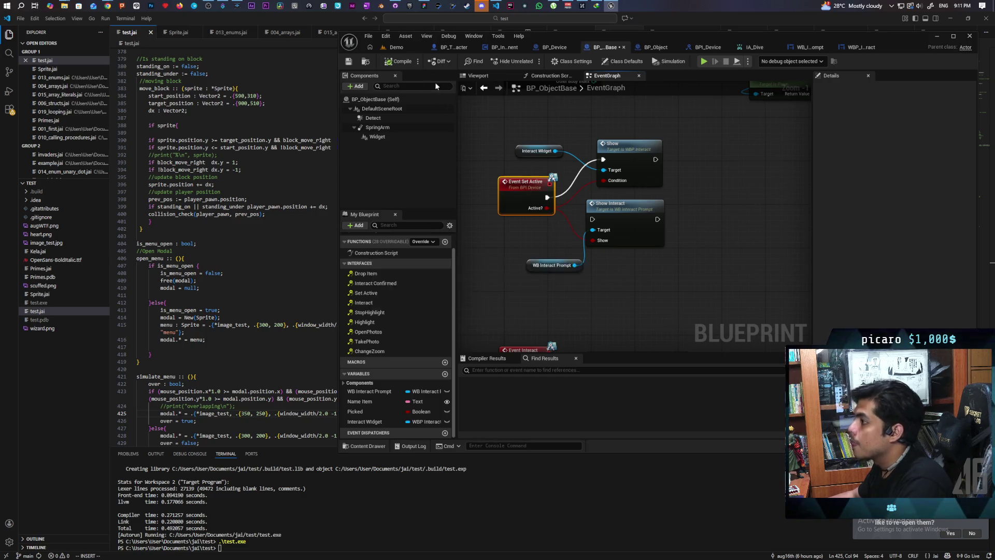
left_click(397, 47)
left_click(533, 61)
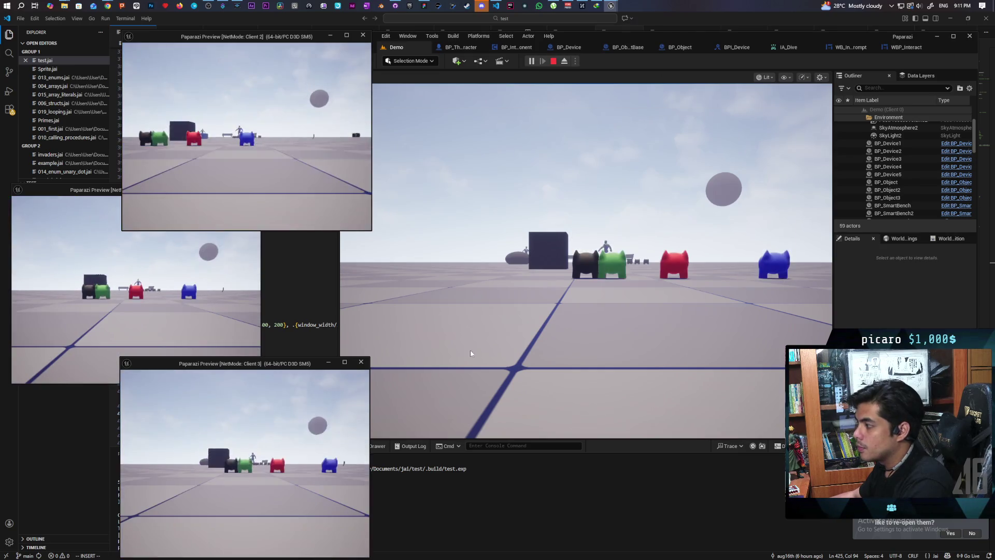
Walk the player toward the cubes with W, then stop the play test with Escape.
key("w")
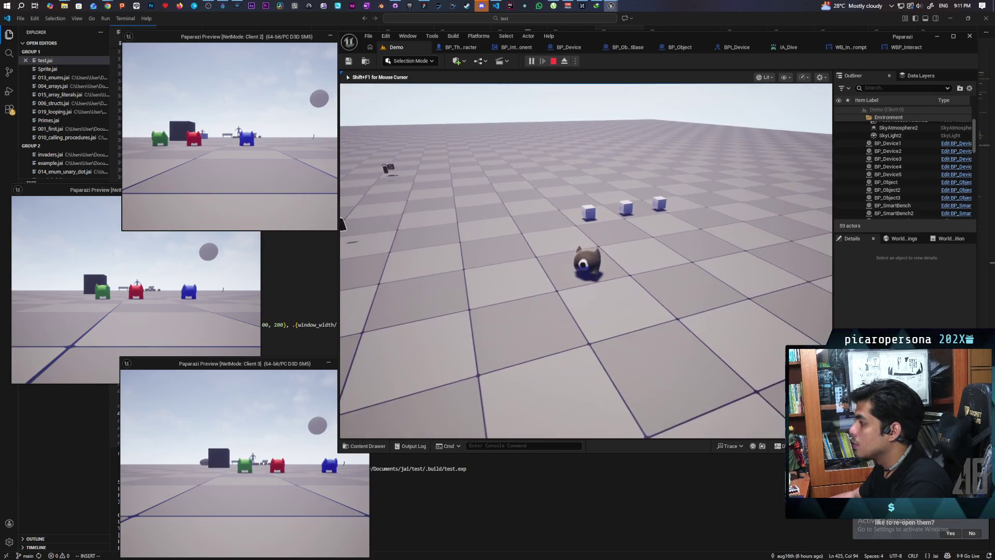
key("Escape")
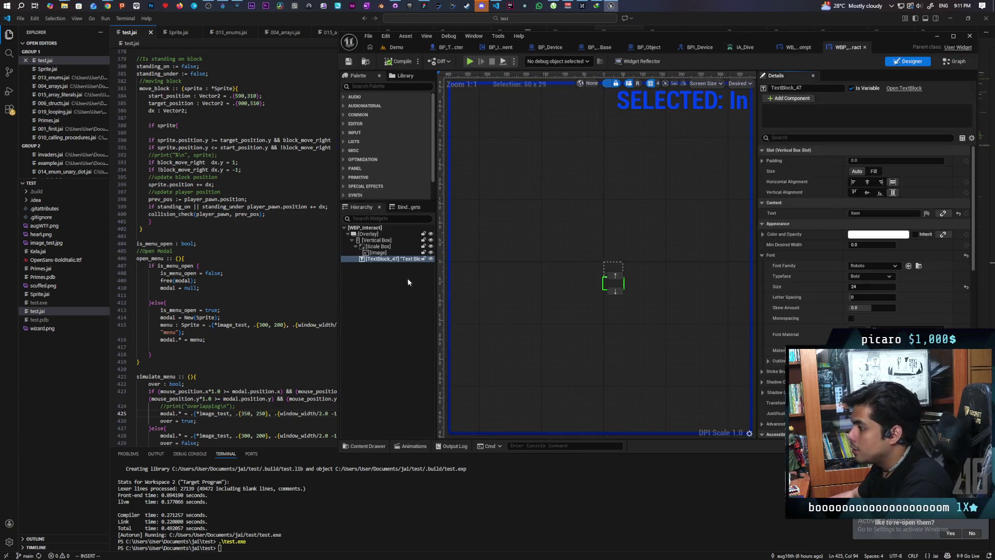
Select the TextBlock_47 text element in WBP_Interact's Hierarchy.
scroll(864, 233, "down", 5)
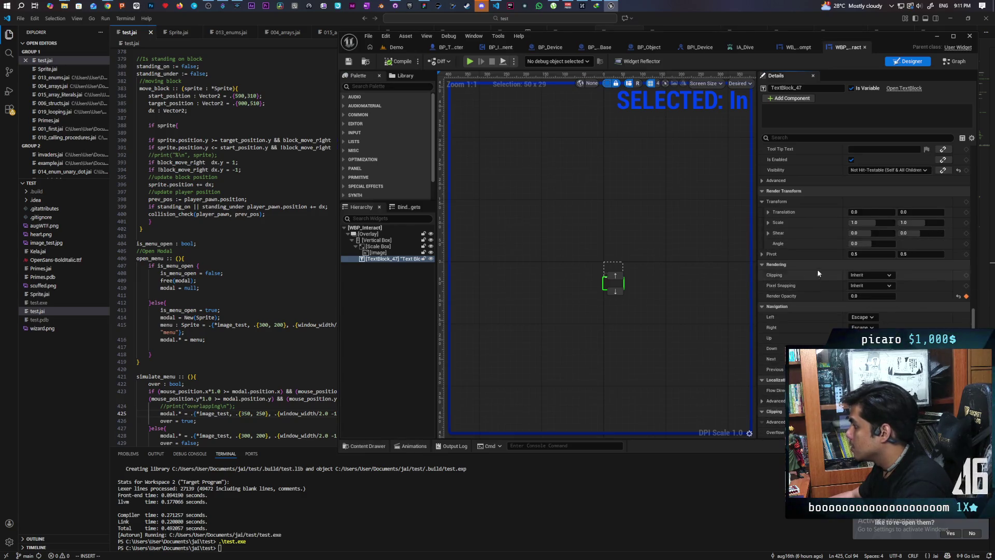
left_click(396, 447)
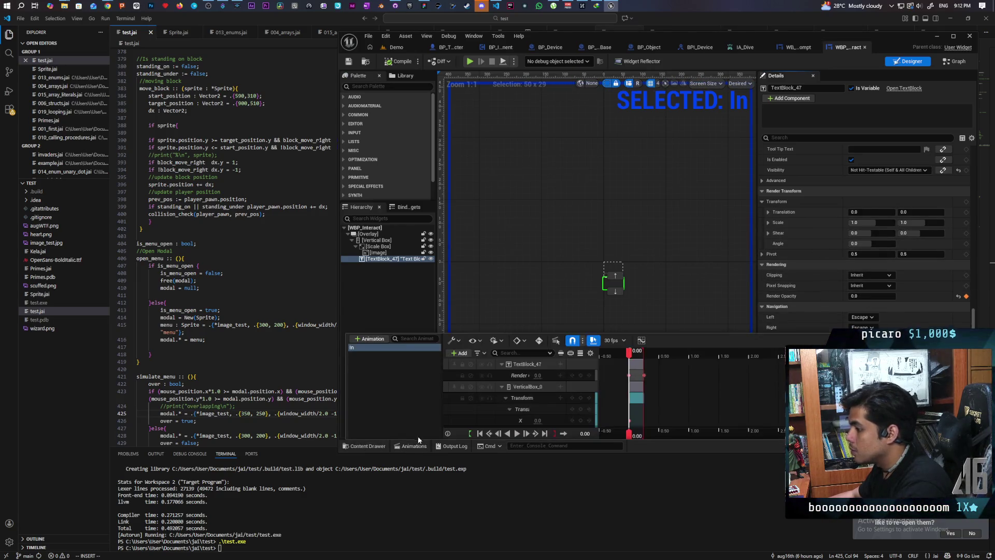
left_click(482, 313)
left_click(393, 258)
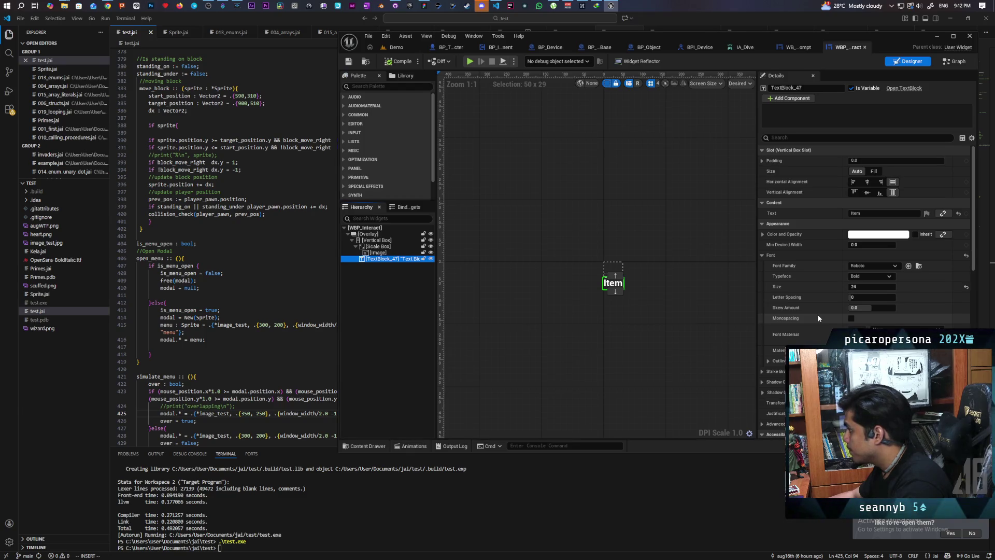
Set TextBlock_47's Render Opacity to 0.0 in the Rendering section.
scroll(819, 317, "down", 10)
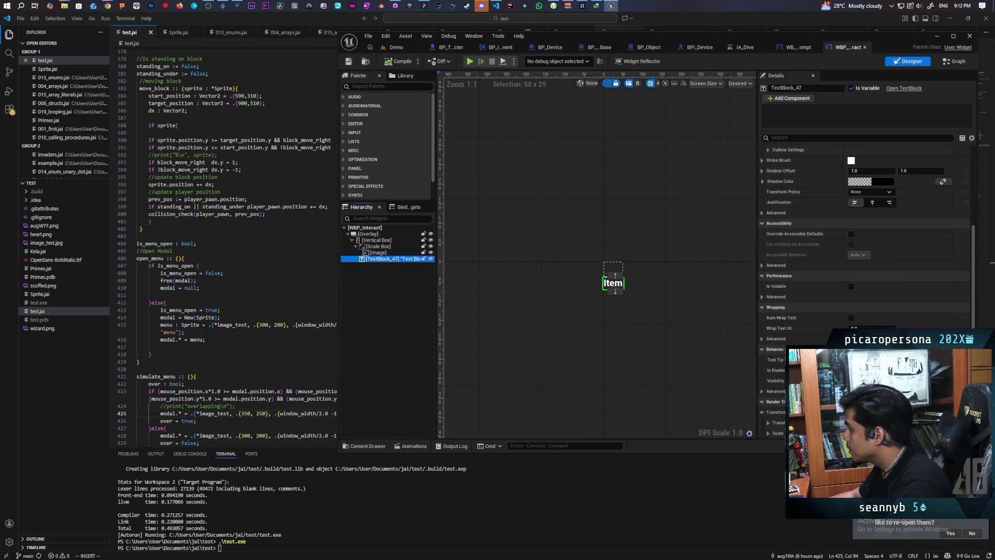
scroll(829, 290, "down", 5)
left_click(854, 296)
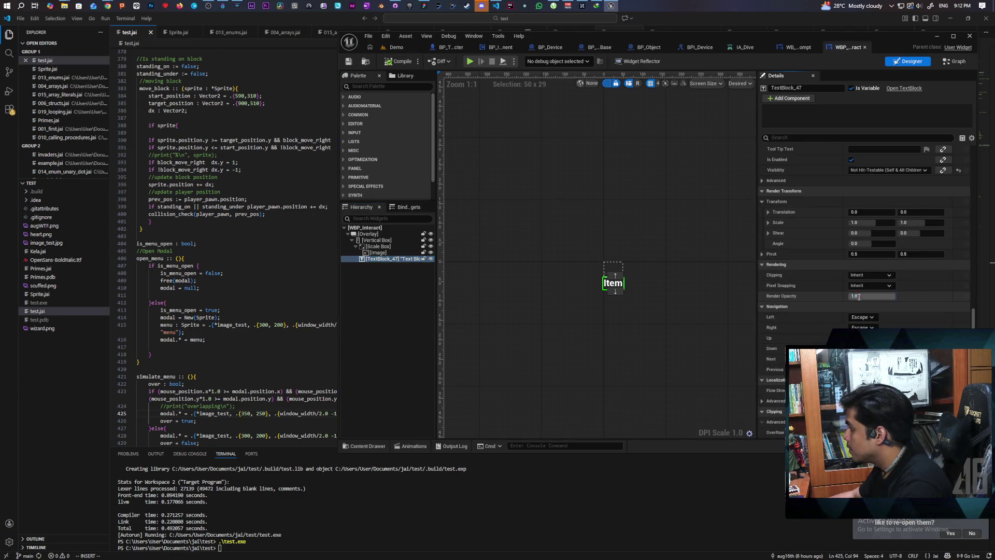
type("0")
key("Return")
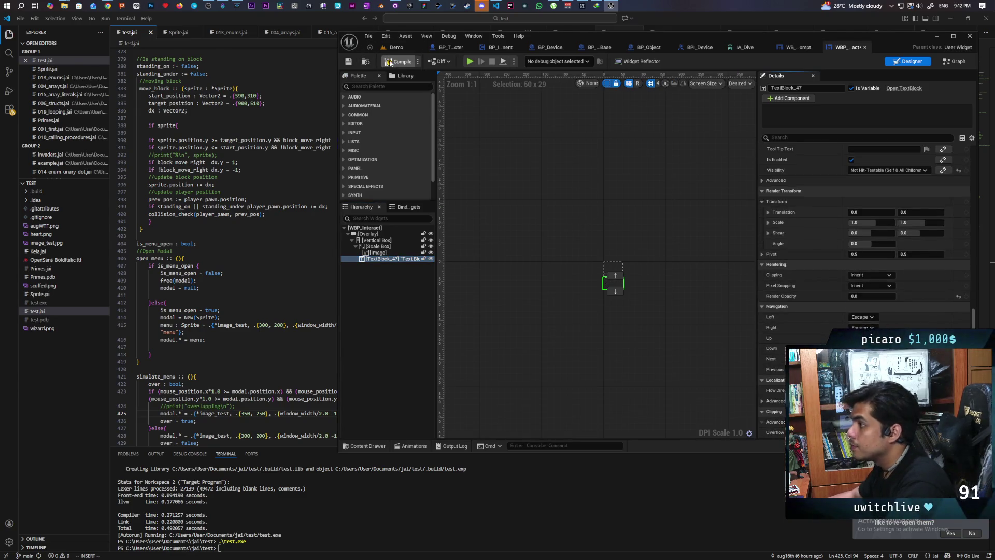
Run a multiplayer play test of Demo, walk up to the cubes to see the Item label, then stop.
left_click(399, 47)
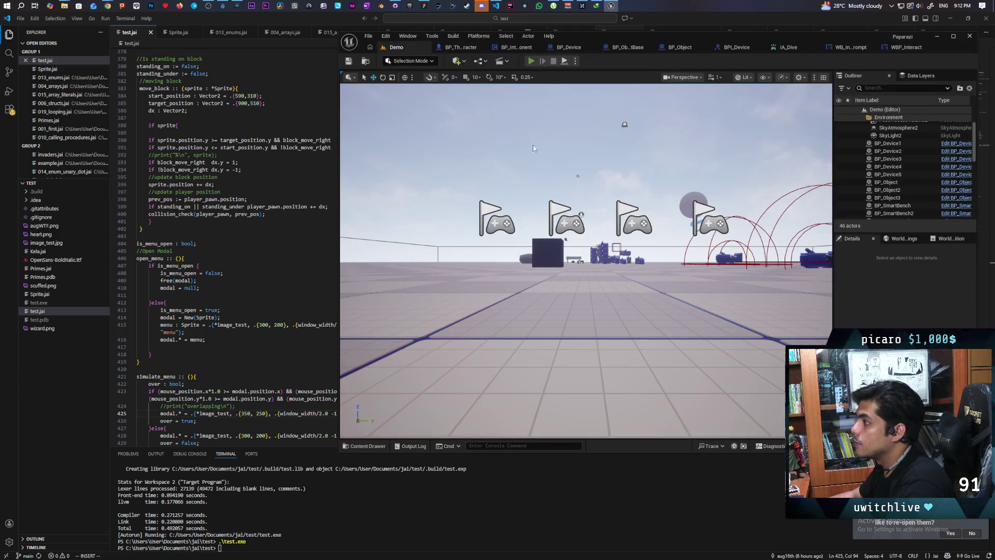
key("alt+p")
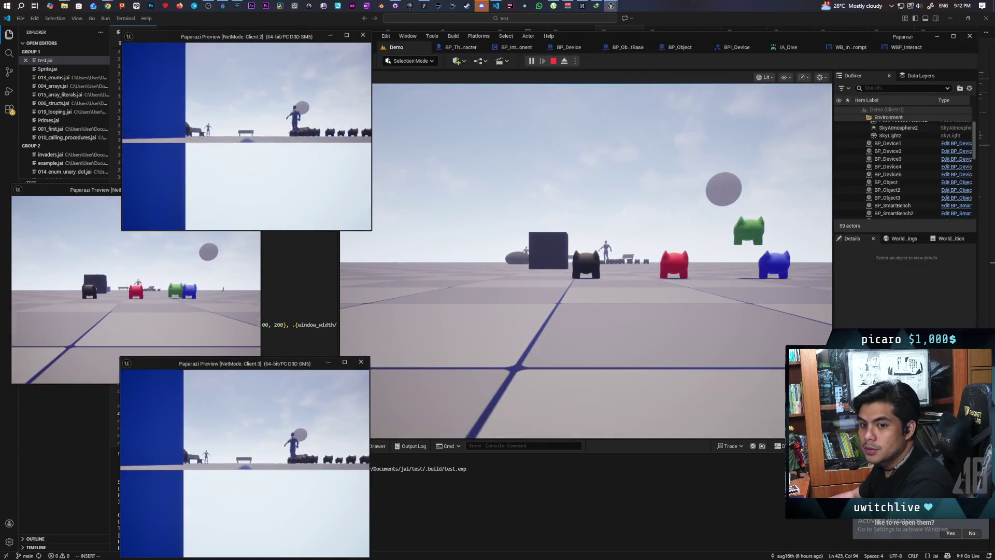
left_click(393, 353)
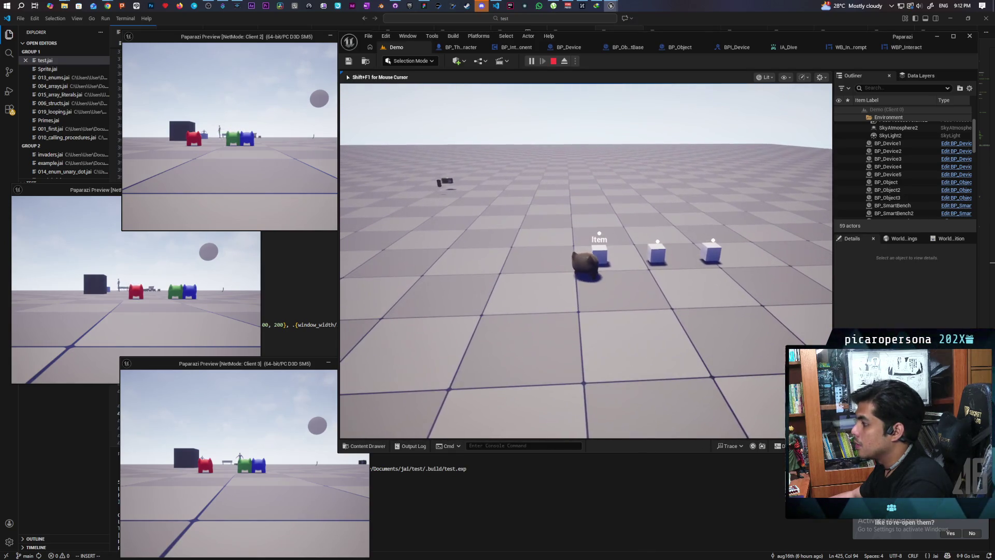
key("s")
key("w")
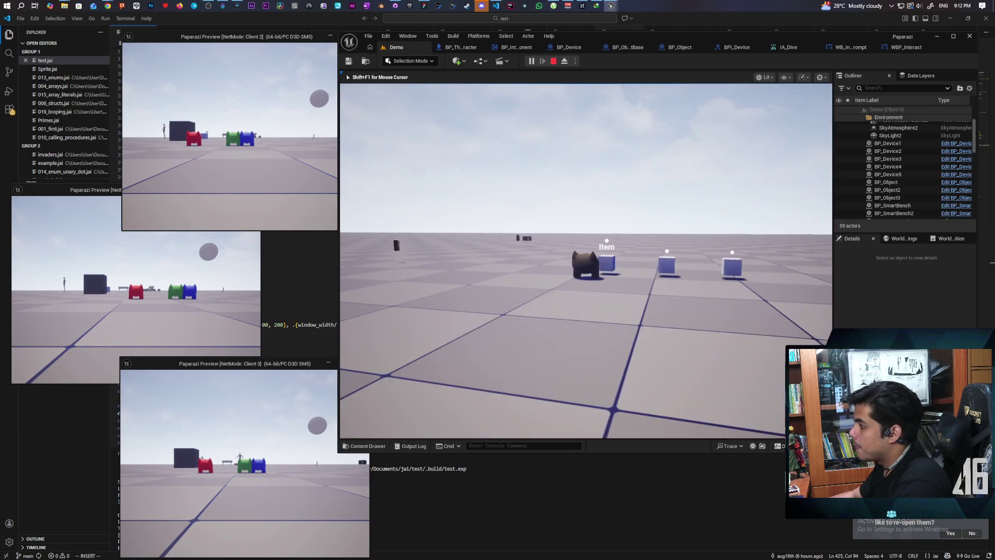
key("Escape")
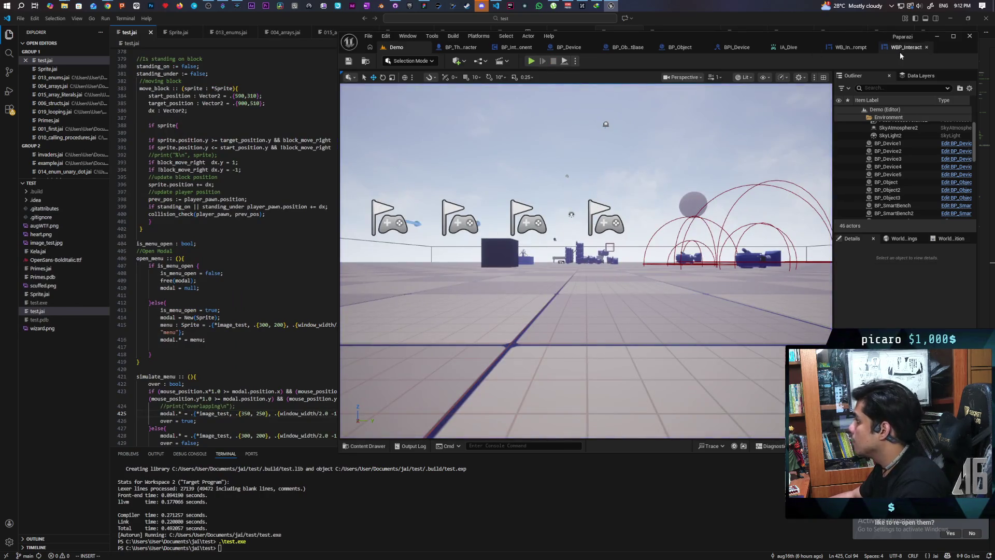
Set TextBlock_47's font size to 36 in WBP_Interact, then start a multiplayer test of Demo.
left_click(902, 48)
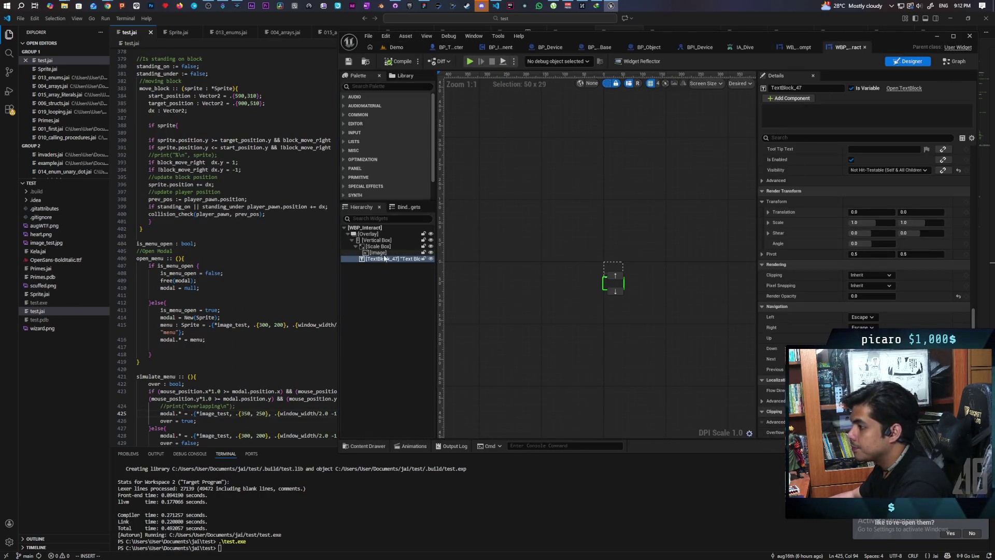
left_click(386, 258)
scroll(830, 245, "down", 10)
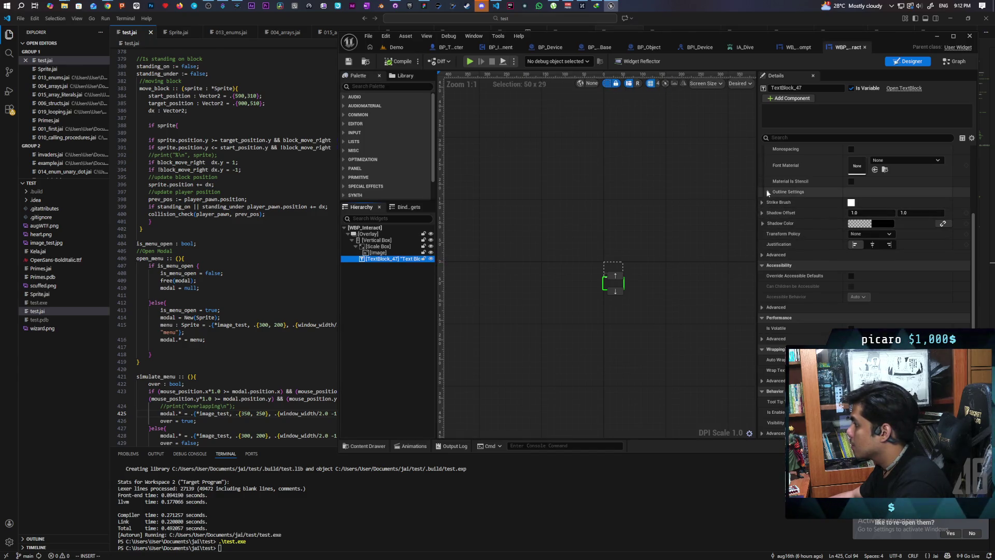
scroll(772, 213, "up", 4)
left_click(875, 217)
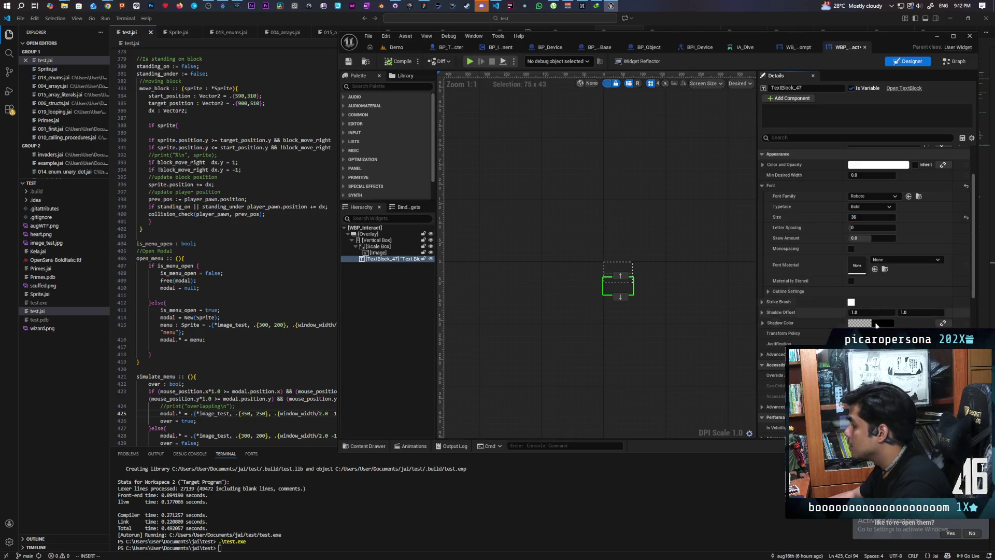
left_click(396, 48)
left_click(531, 61)
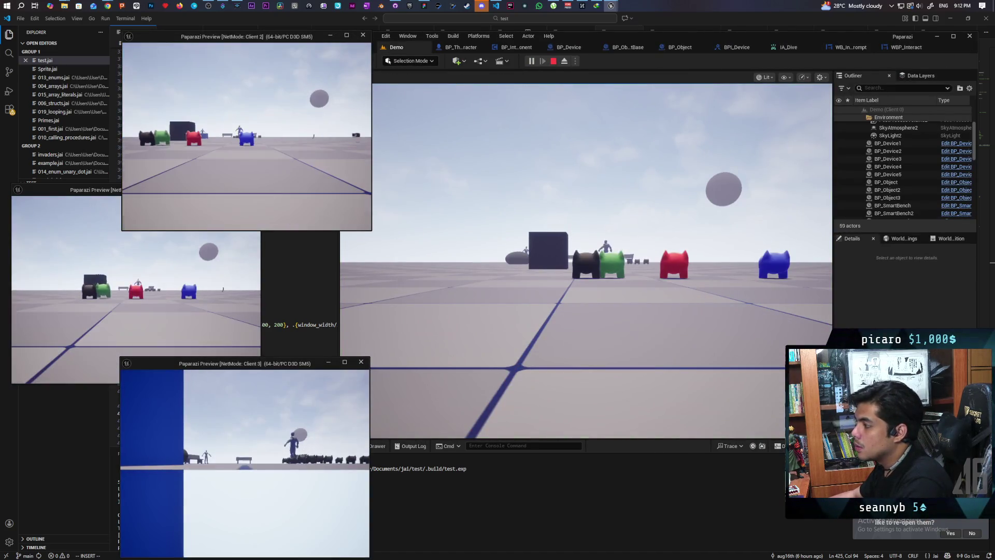
Walk the pawn to the blue cubes to check the Item prompt, stop, and open BP_ObjectBase.
key("alt+Tab")
key("w")
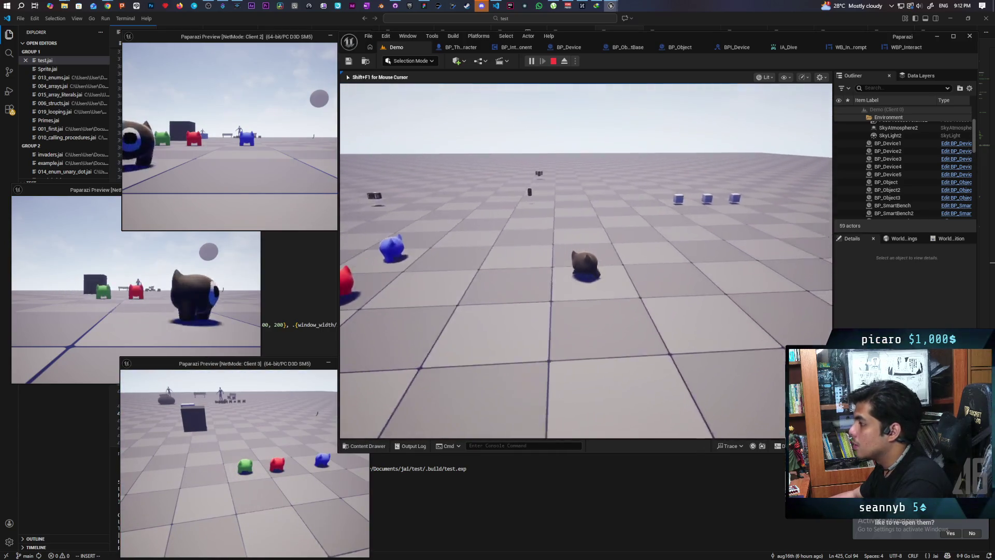
key("w")
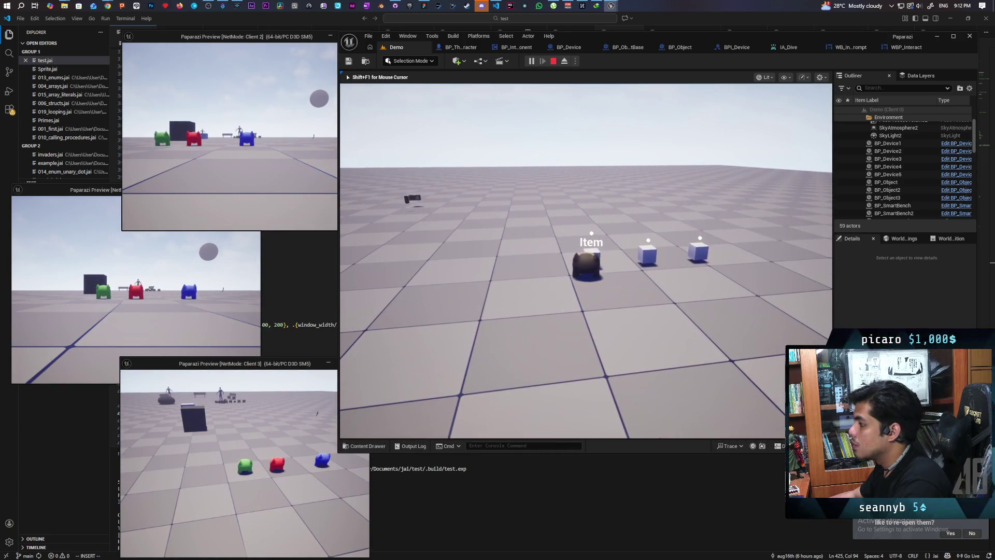
key("s")
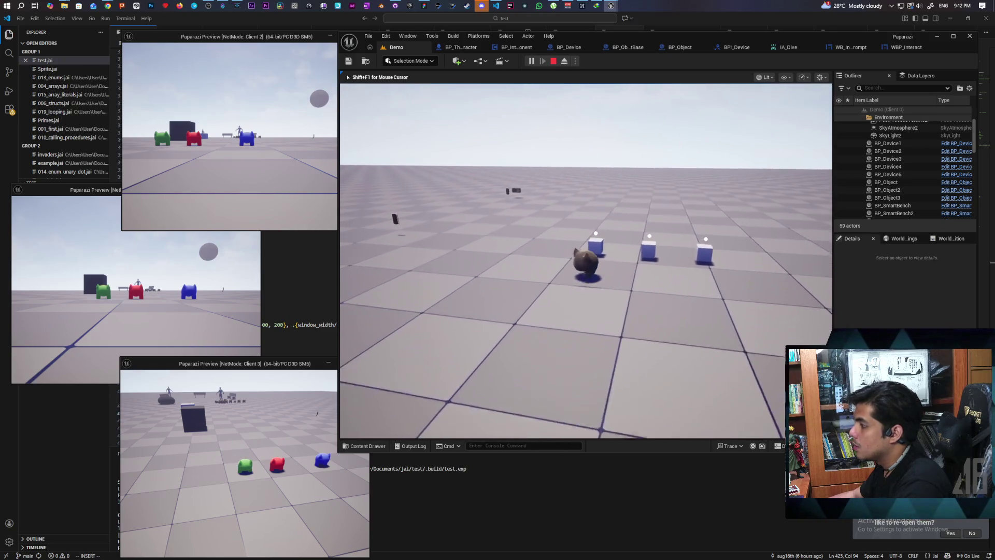
key("d")
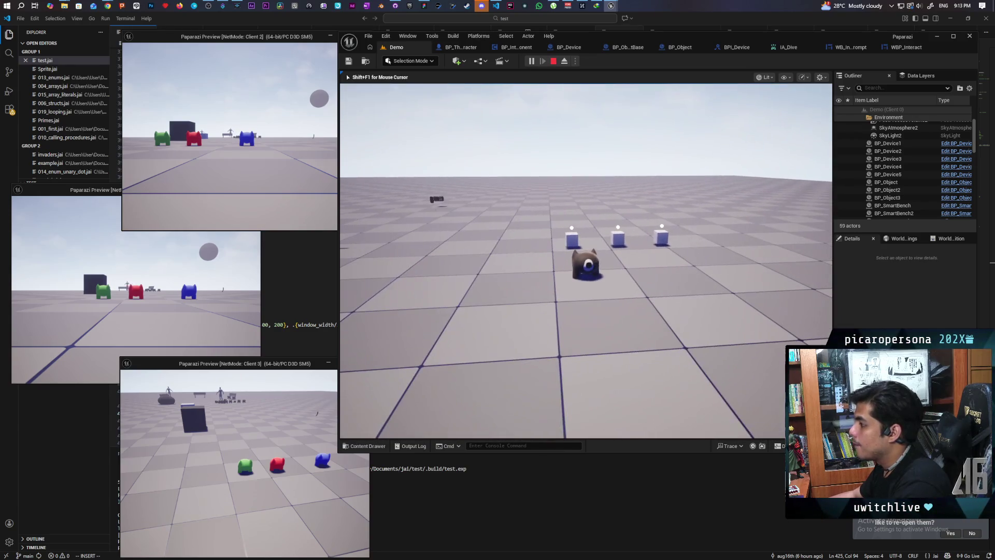
key("Escape")
left_click(619, 48)
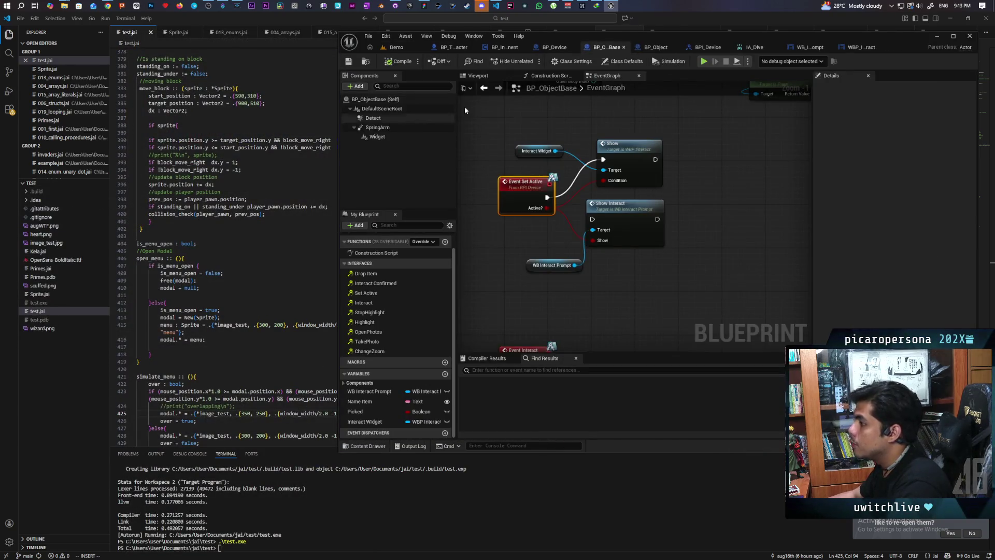
Set BP_Object's SpringArm Target Arm Length to 45, then go back to the Demo level.
left_click(478, 76)
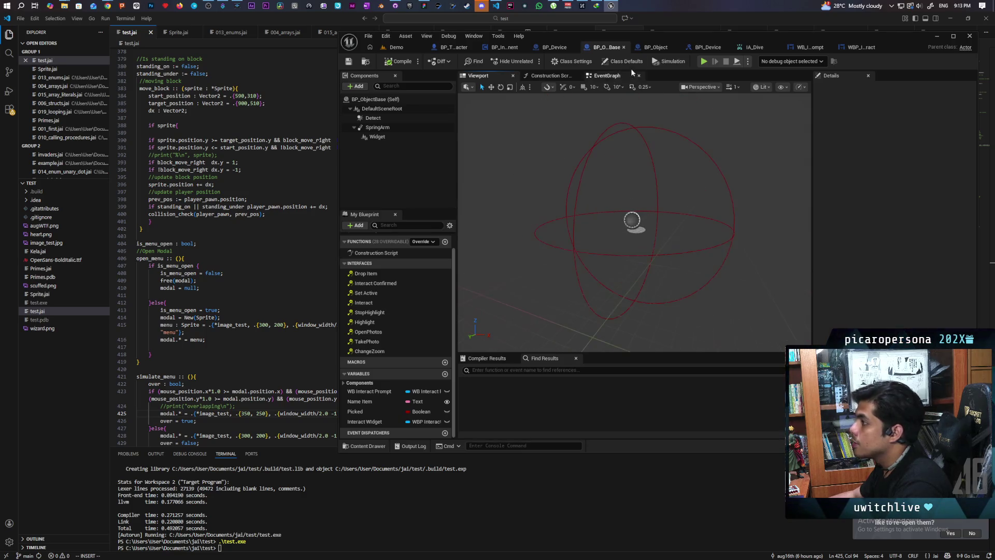
left_click(654, 47)
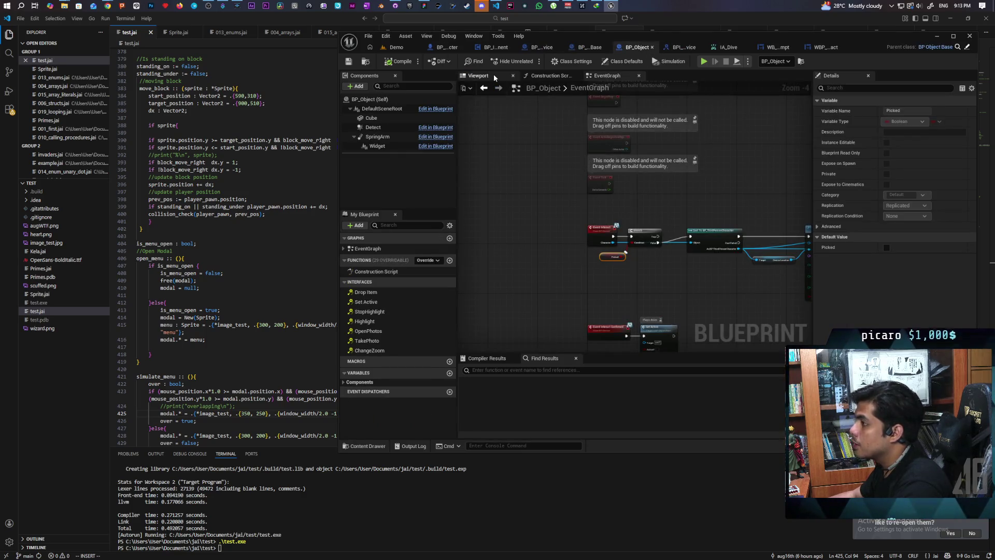
left_click(477, 76)
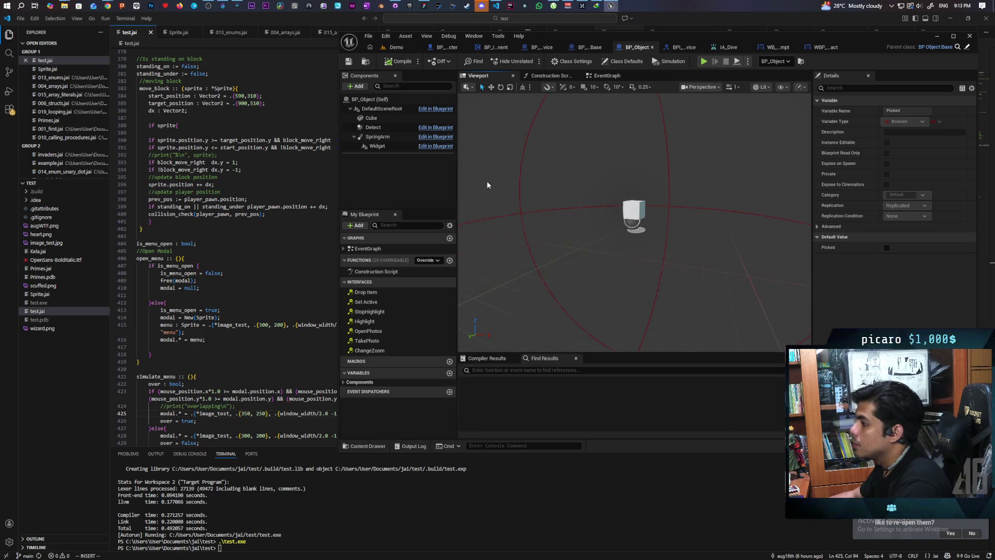
left_click(379, 137)
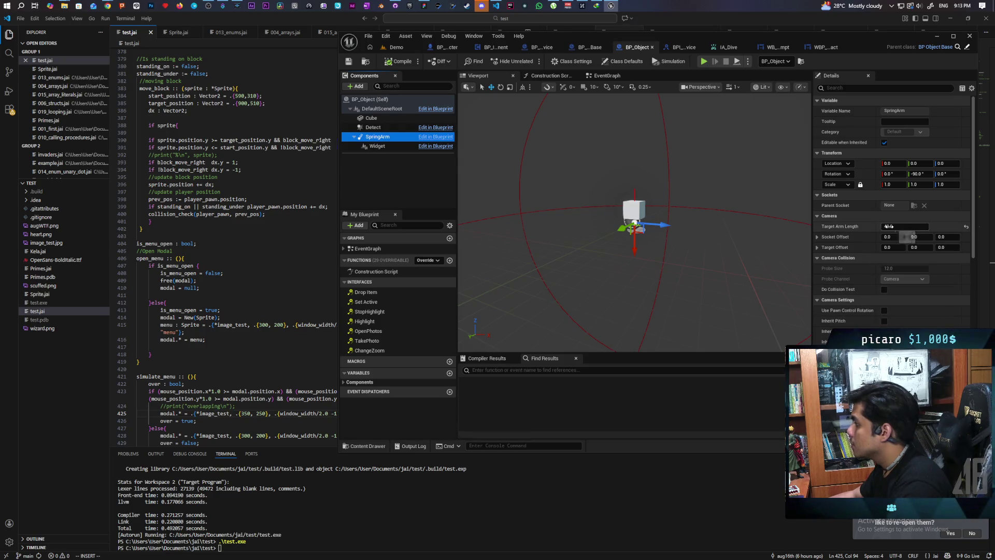
left_click(890, 226)
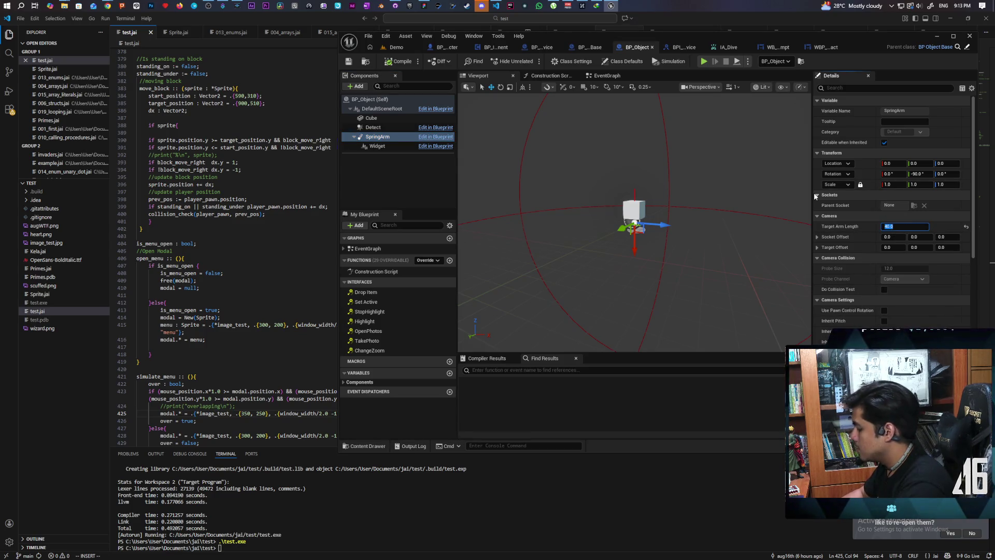
type("45")
key("Return")
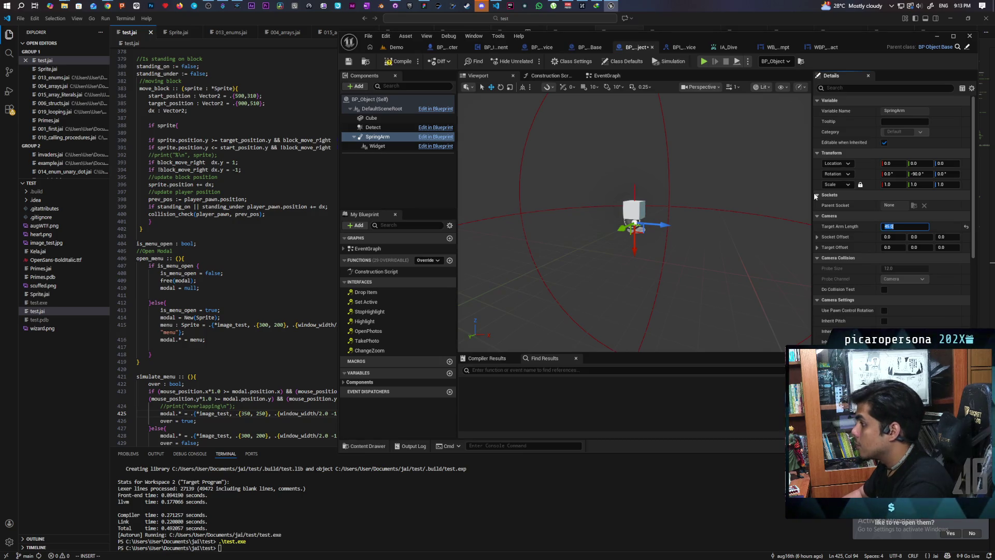
left_click(406, 50)
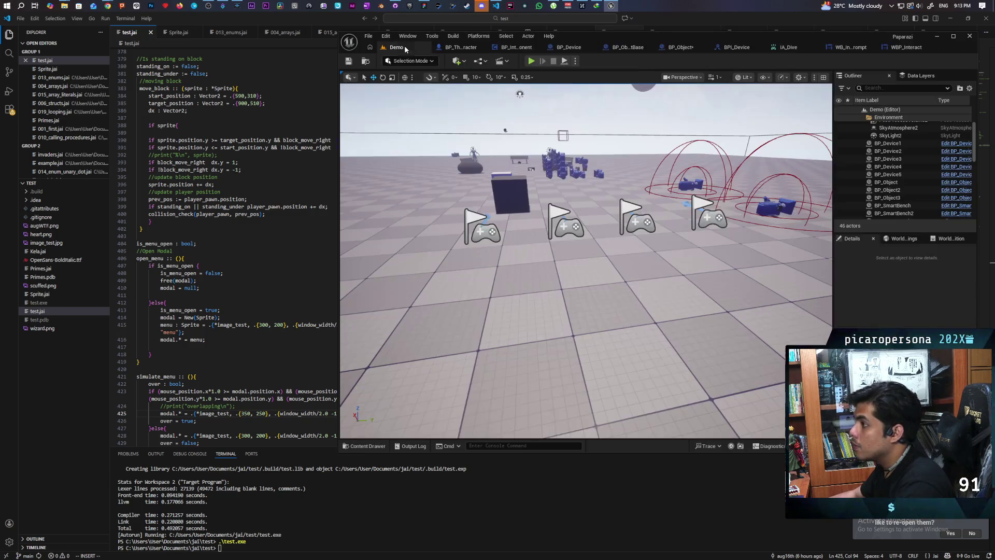
Start a new multiplayer play test and walk the pawn to and from the first cube.
key("alt+p")
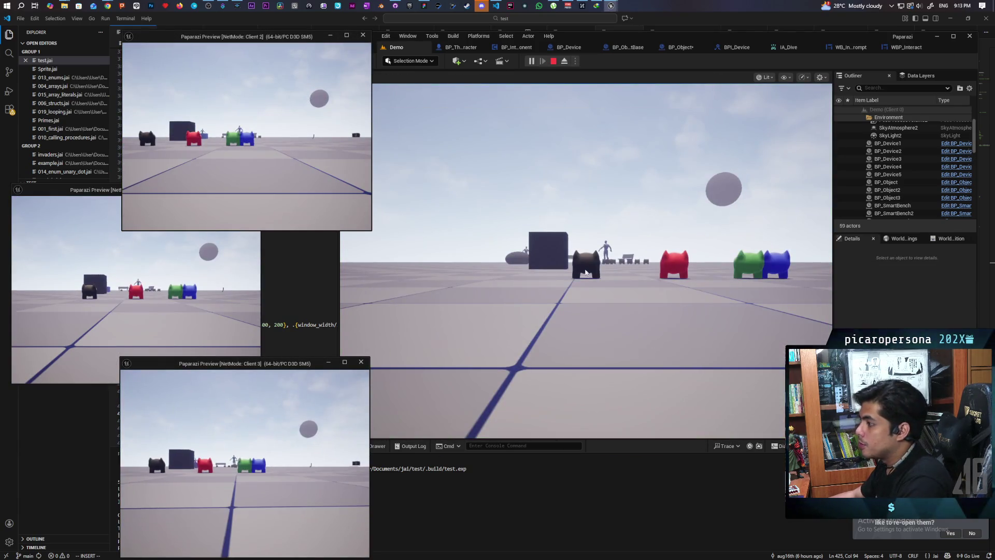
key("w")
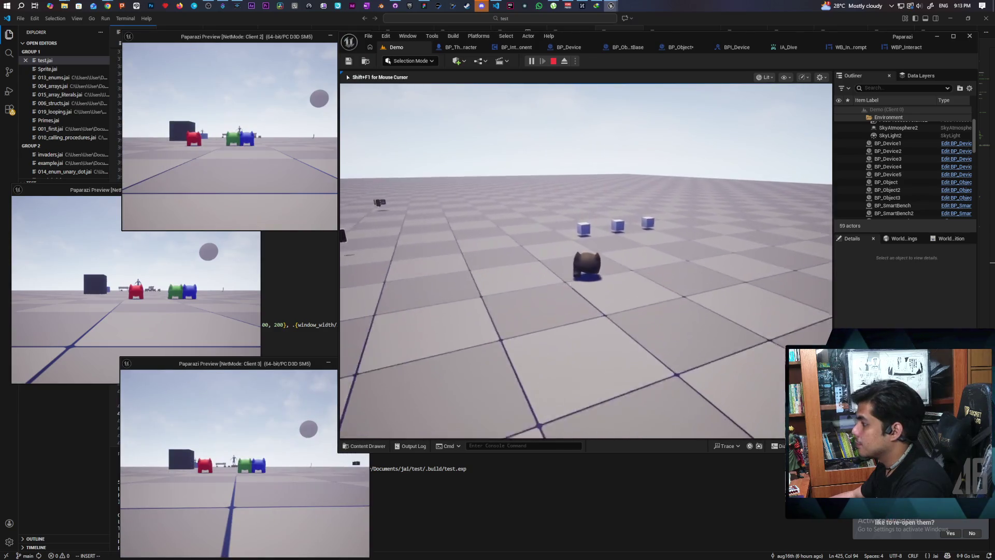
key("s")
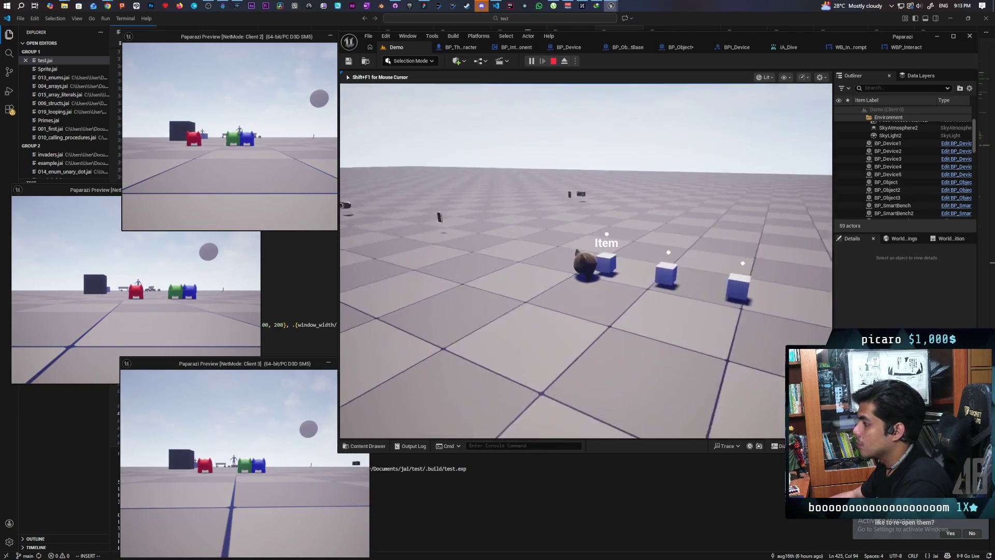
key("w")
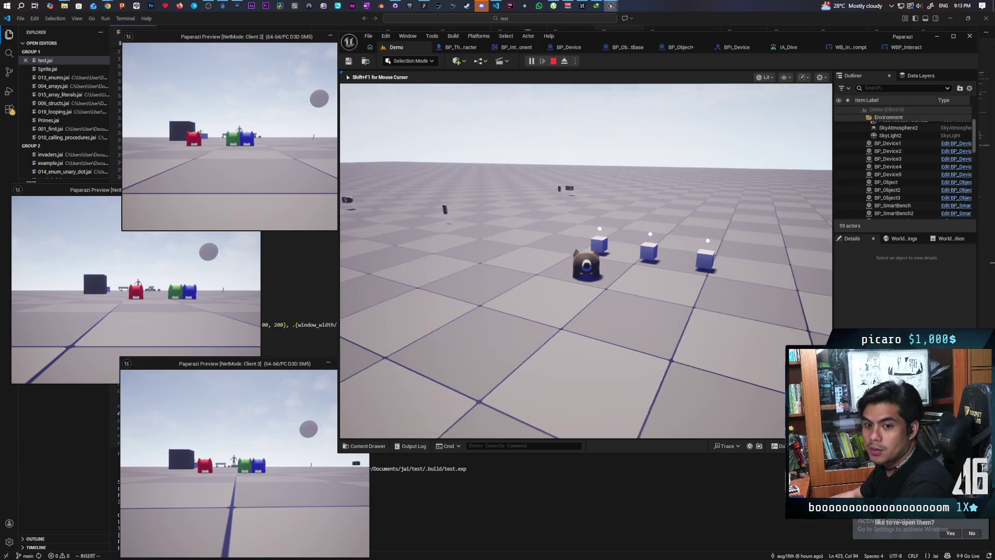
key("s")
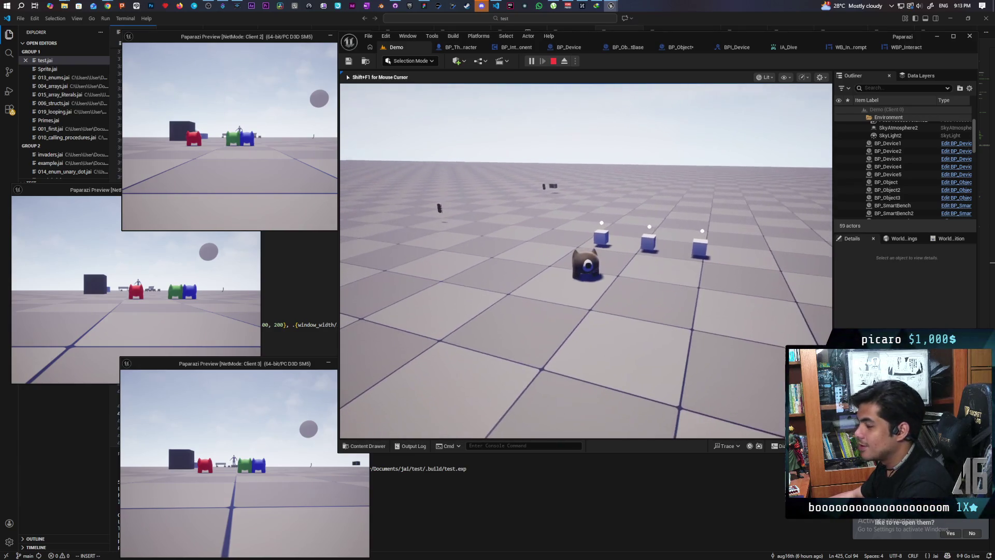
key("w")
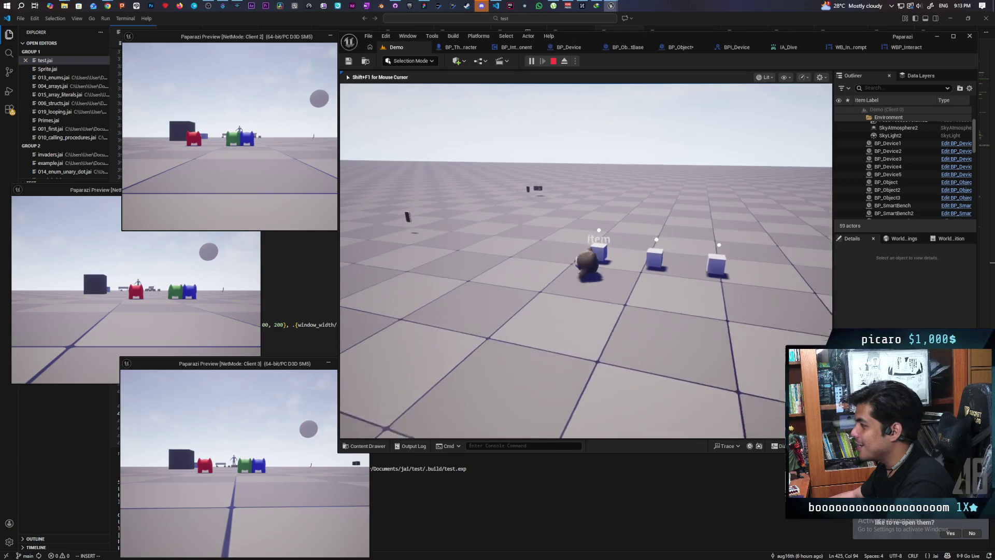
key("s")
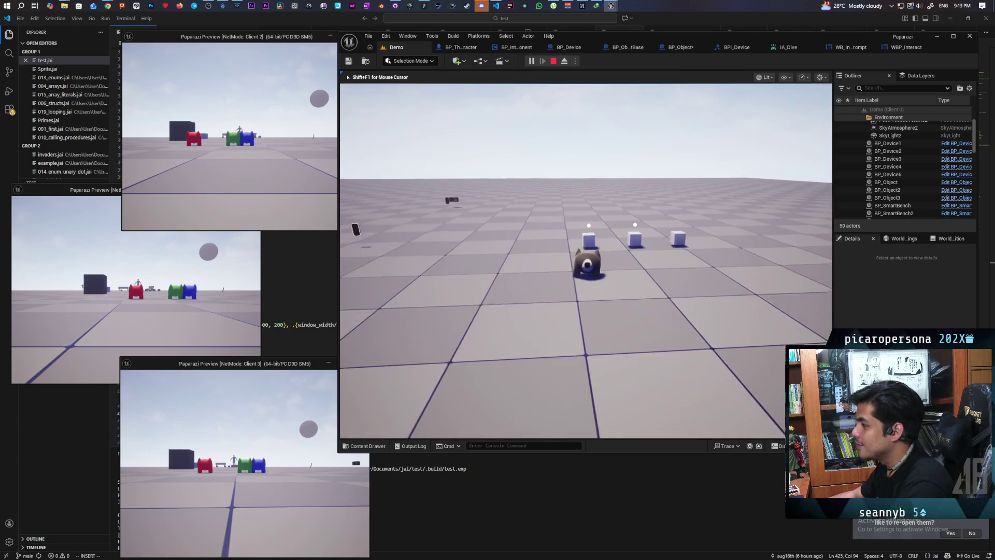
key("s")
key("w")
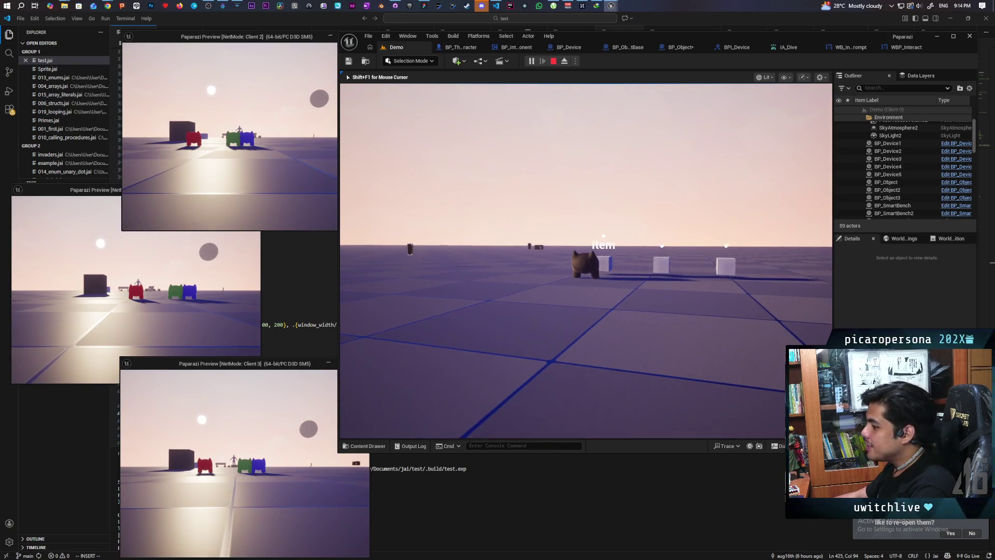
Walk among the three cubes to trigger Item, then move Client 2's pawn toward the cubes.
key("w")
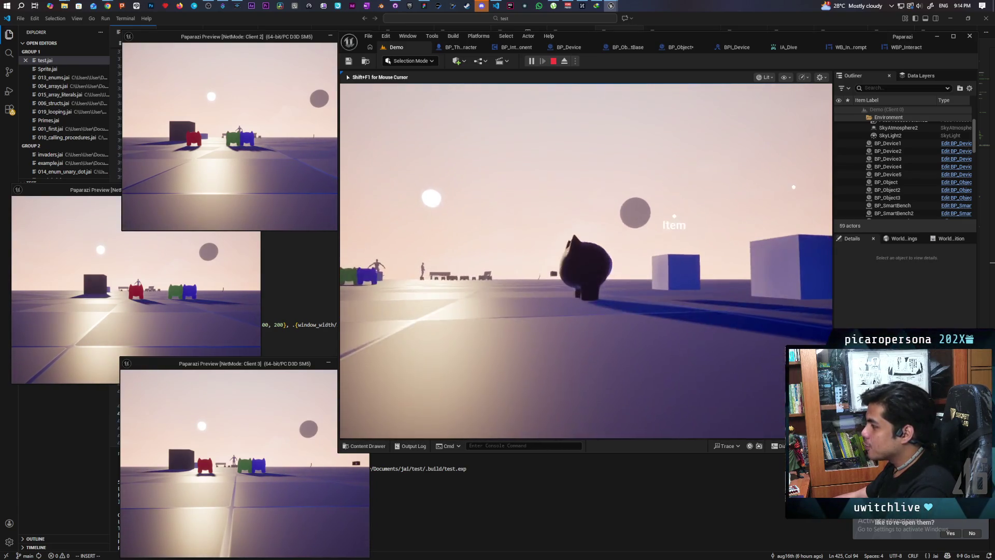
key("w")
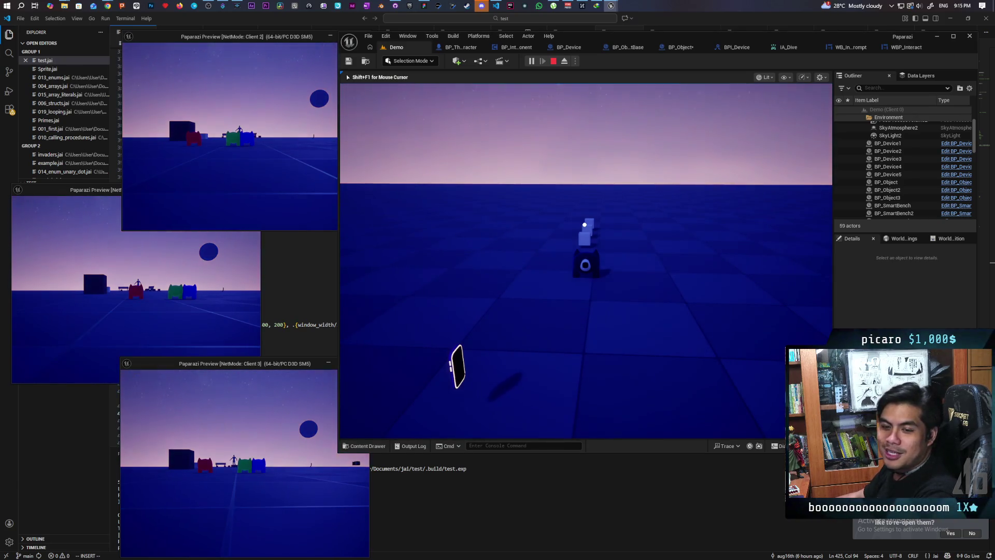
key("w")
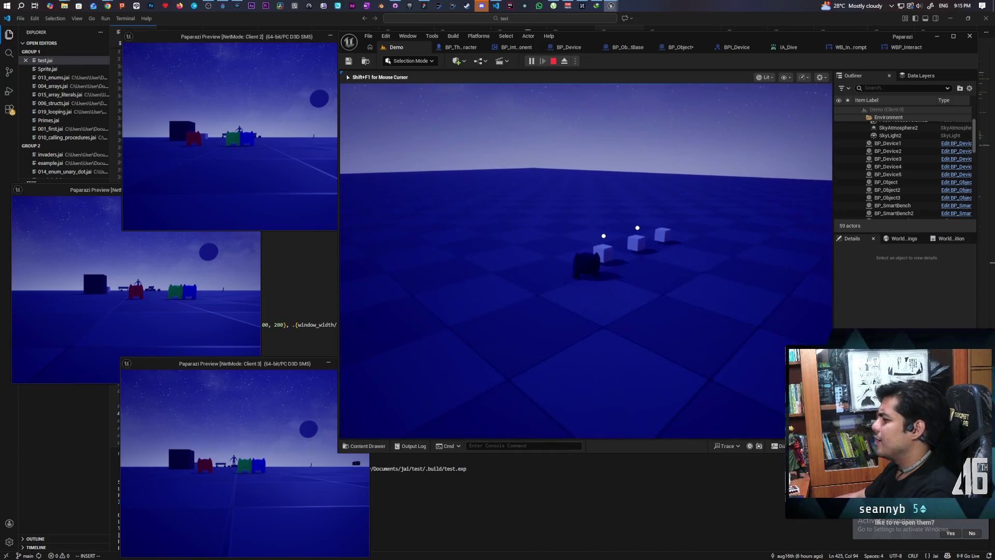
key("alt+Tab")
key("w")
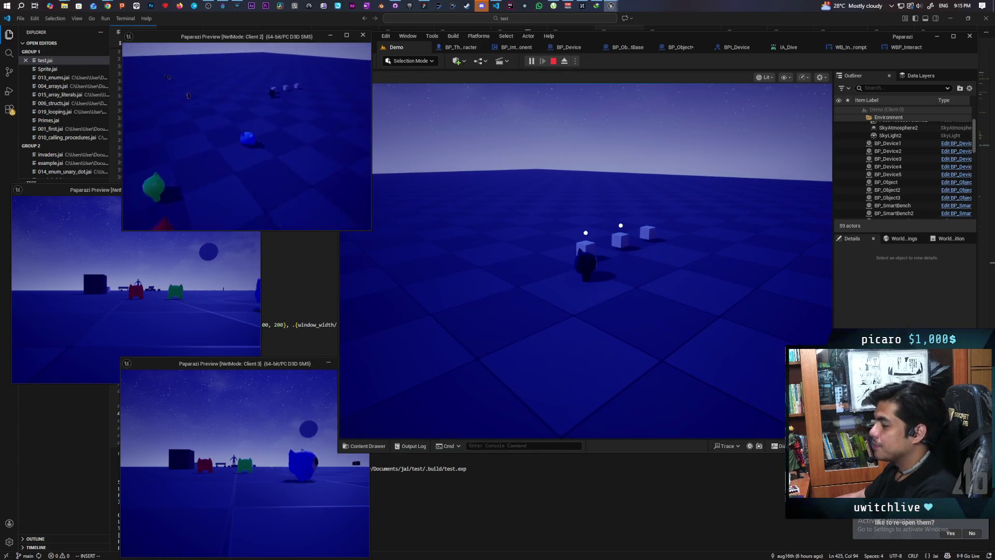